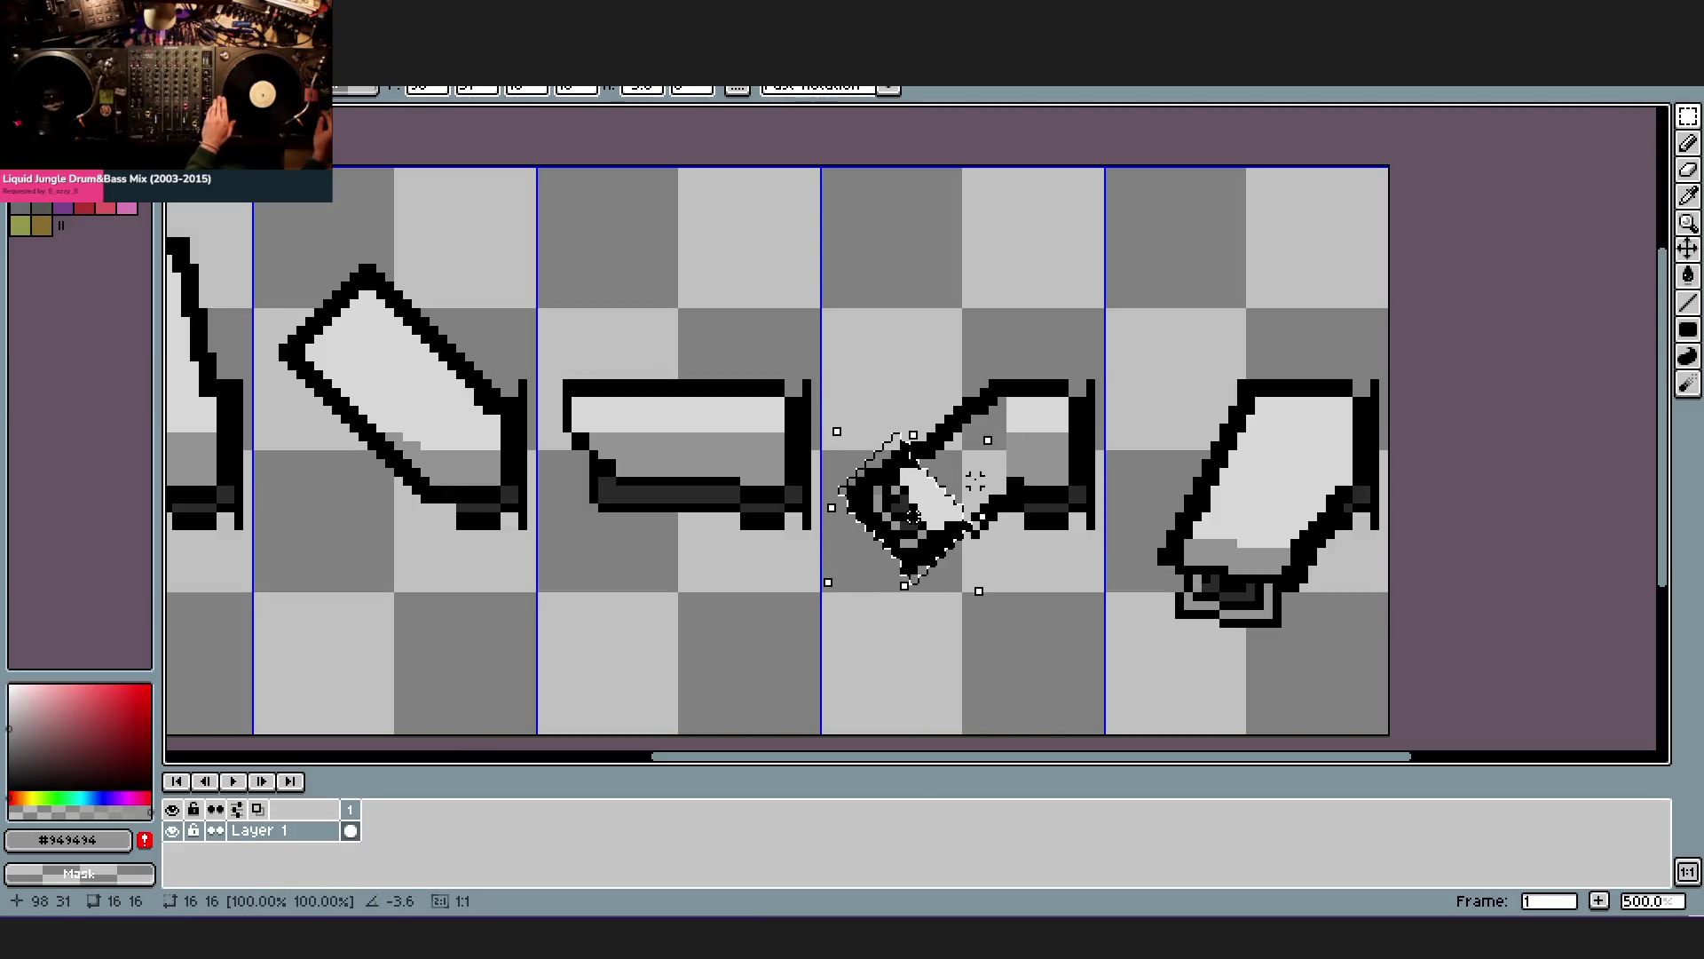
- Commit the rotated camera body and bucket-fill its regions light grey #d7d7d7
key("Return")
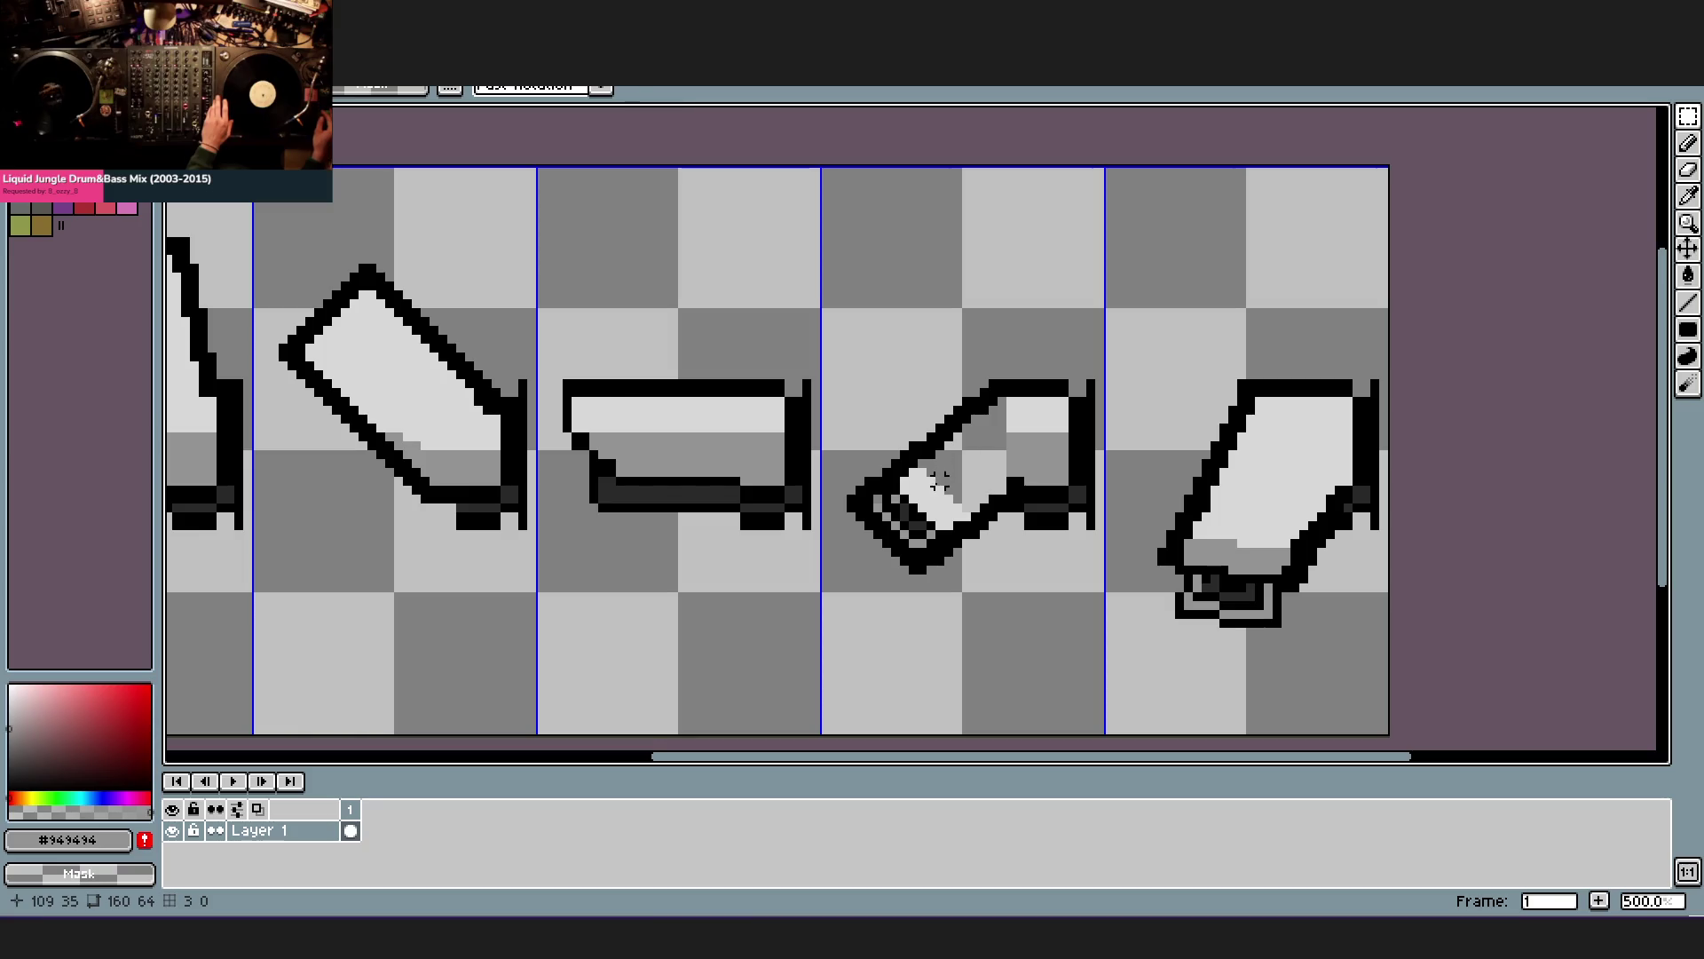
left_click(939, 486, "alt")
left_click(981, 464)
left_click(1029, 453)
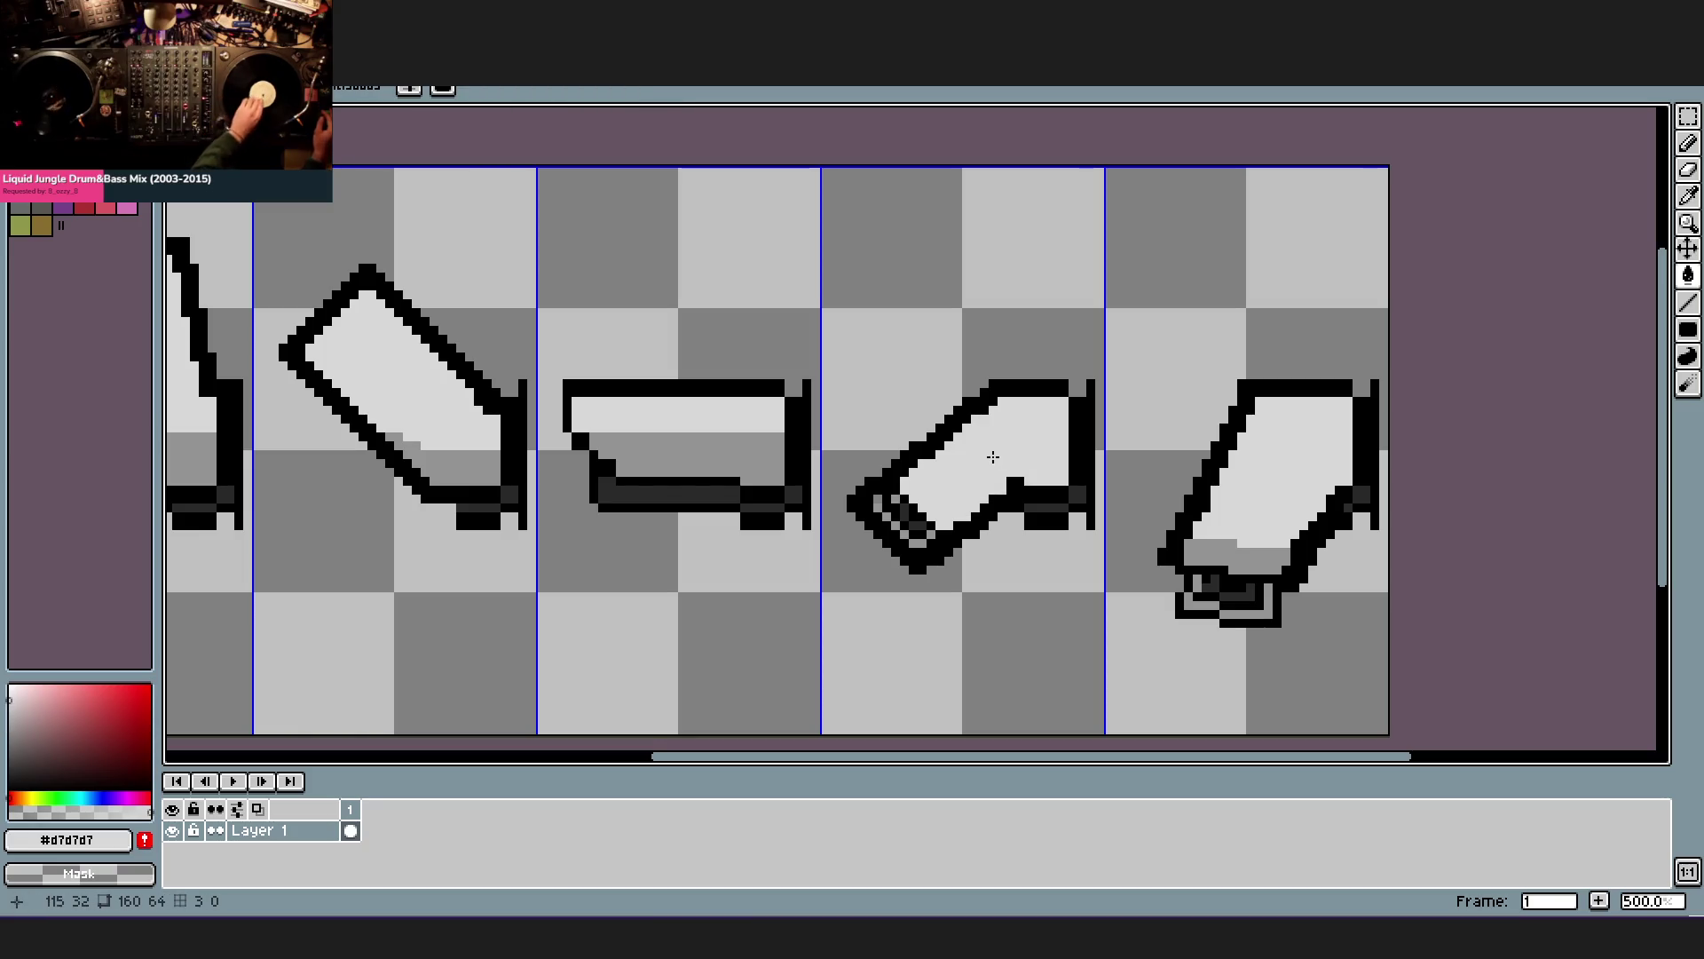
- Draw a #949494 grey shading line across the fourth camera with the Line tool
left_click(1245, 537, "alt")
key("v")
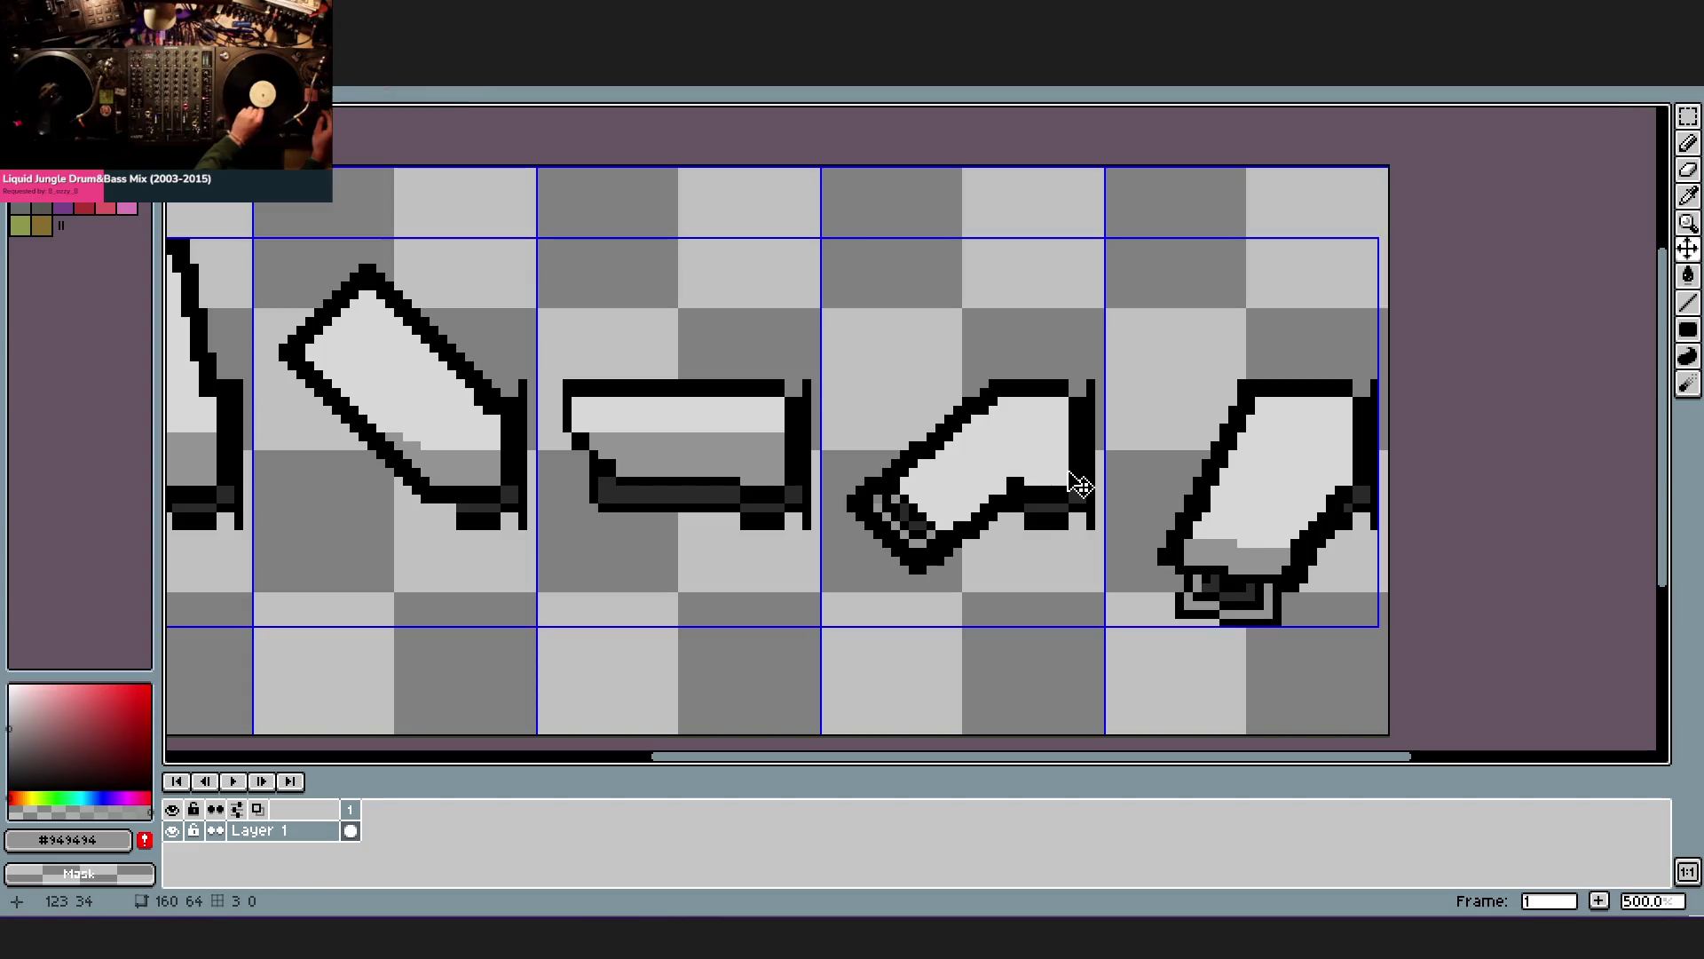
key("b")
mouse_move(1066, 465)
left_mouse_down()
mouse_move(941, 524)
mouse_move(1052, 477)
left_mouse_up()
scroll(1066, 478, "down", 3)
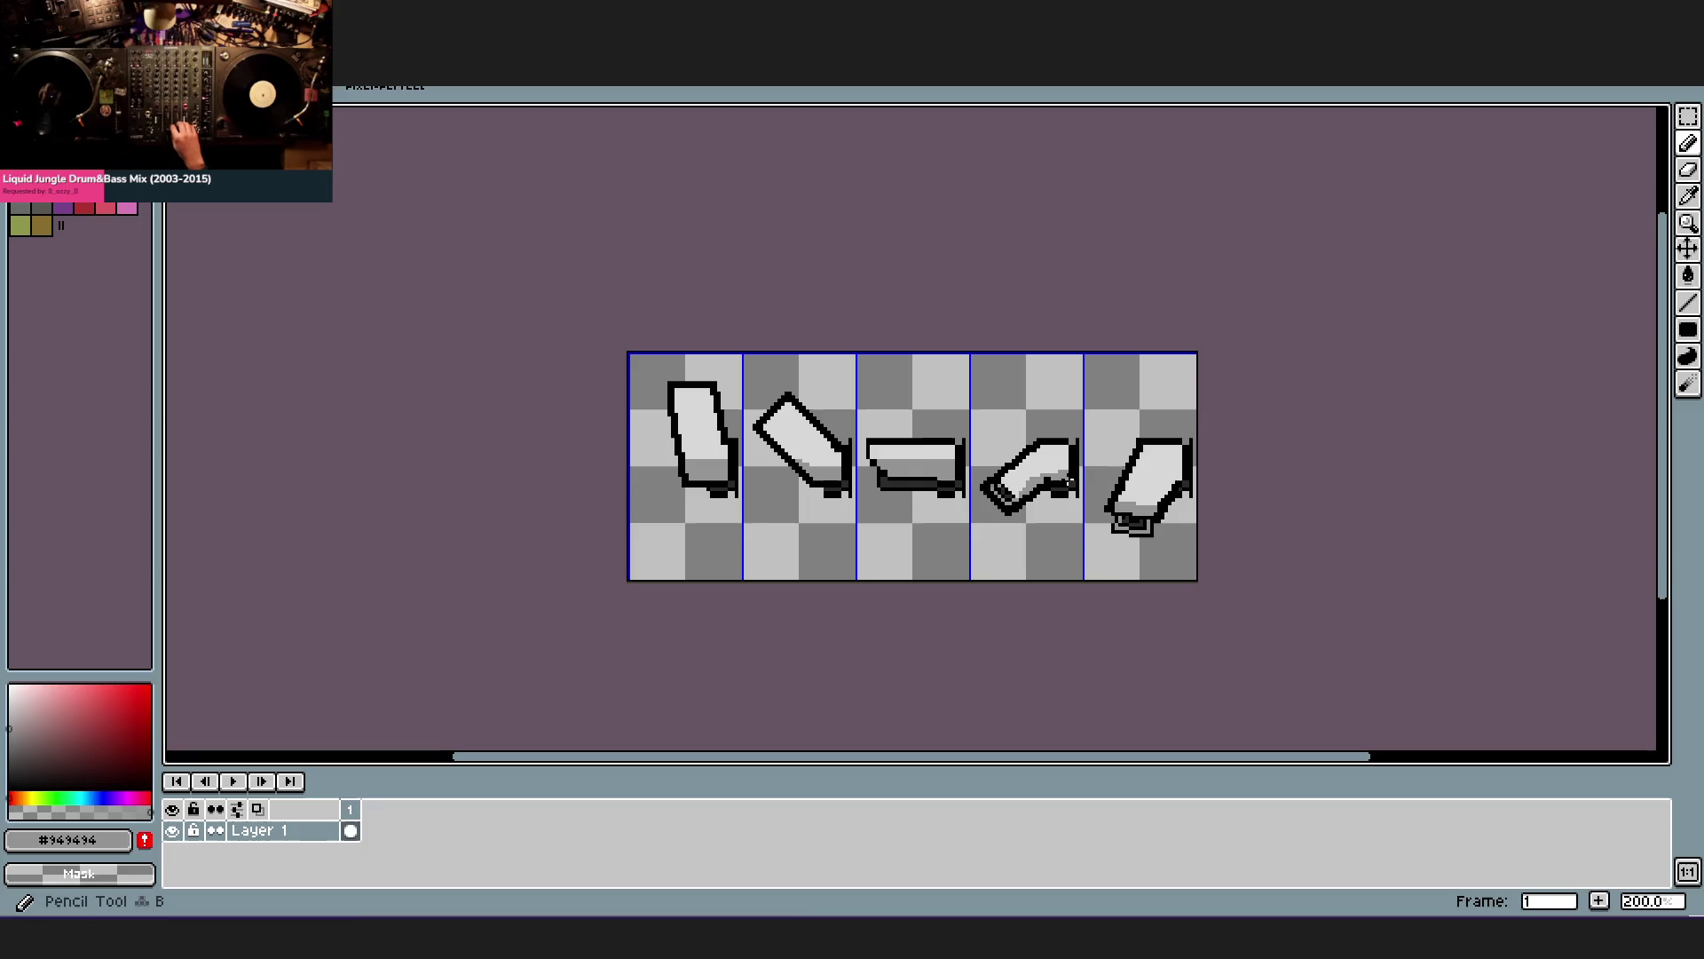
scroll(1061, 439, "down", 1)
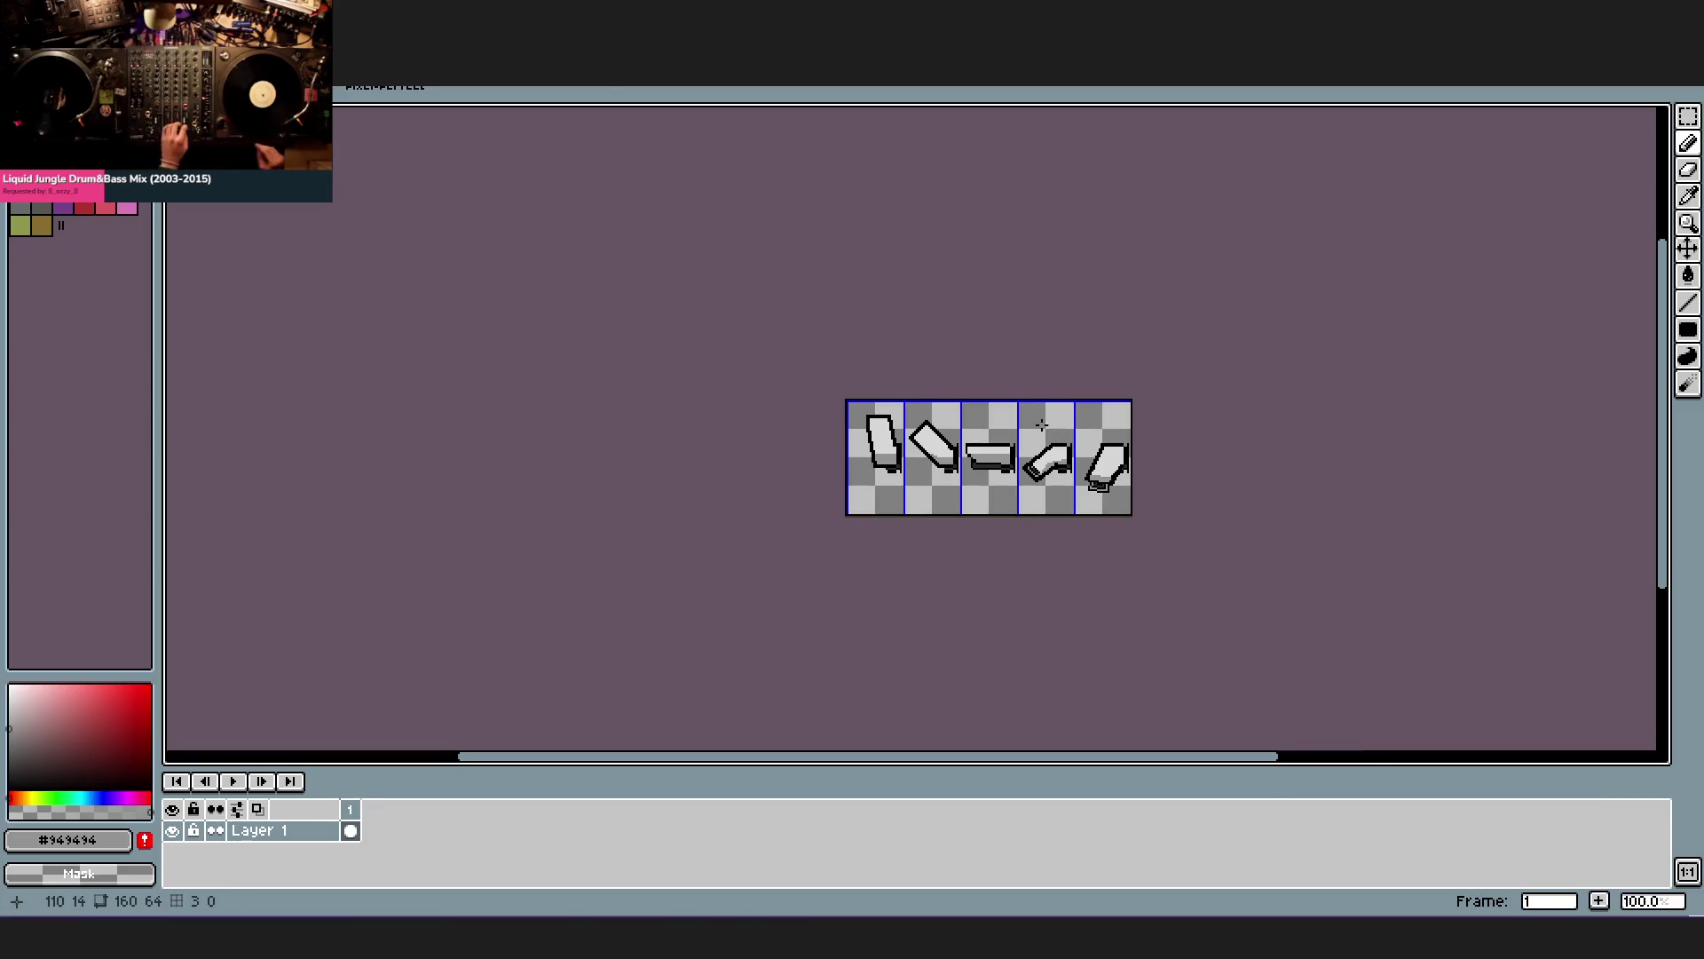
key("ctrl+t")
scroll(1039, 431, "up", 1)
- Reopen camera02_down and export the strip as camera02_left.png in the camera2 folder
left_click(28, 59)
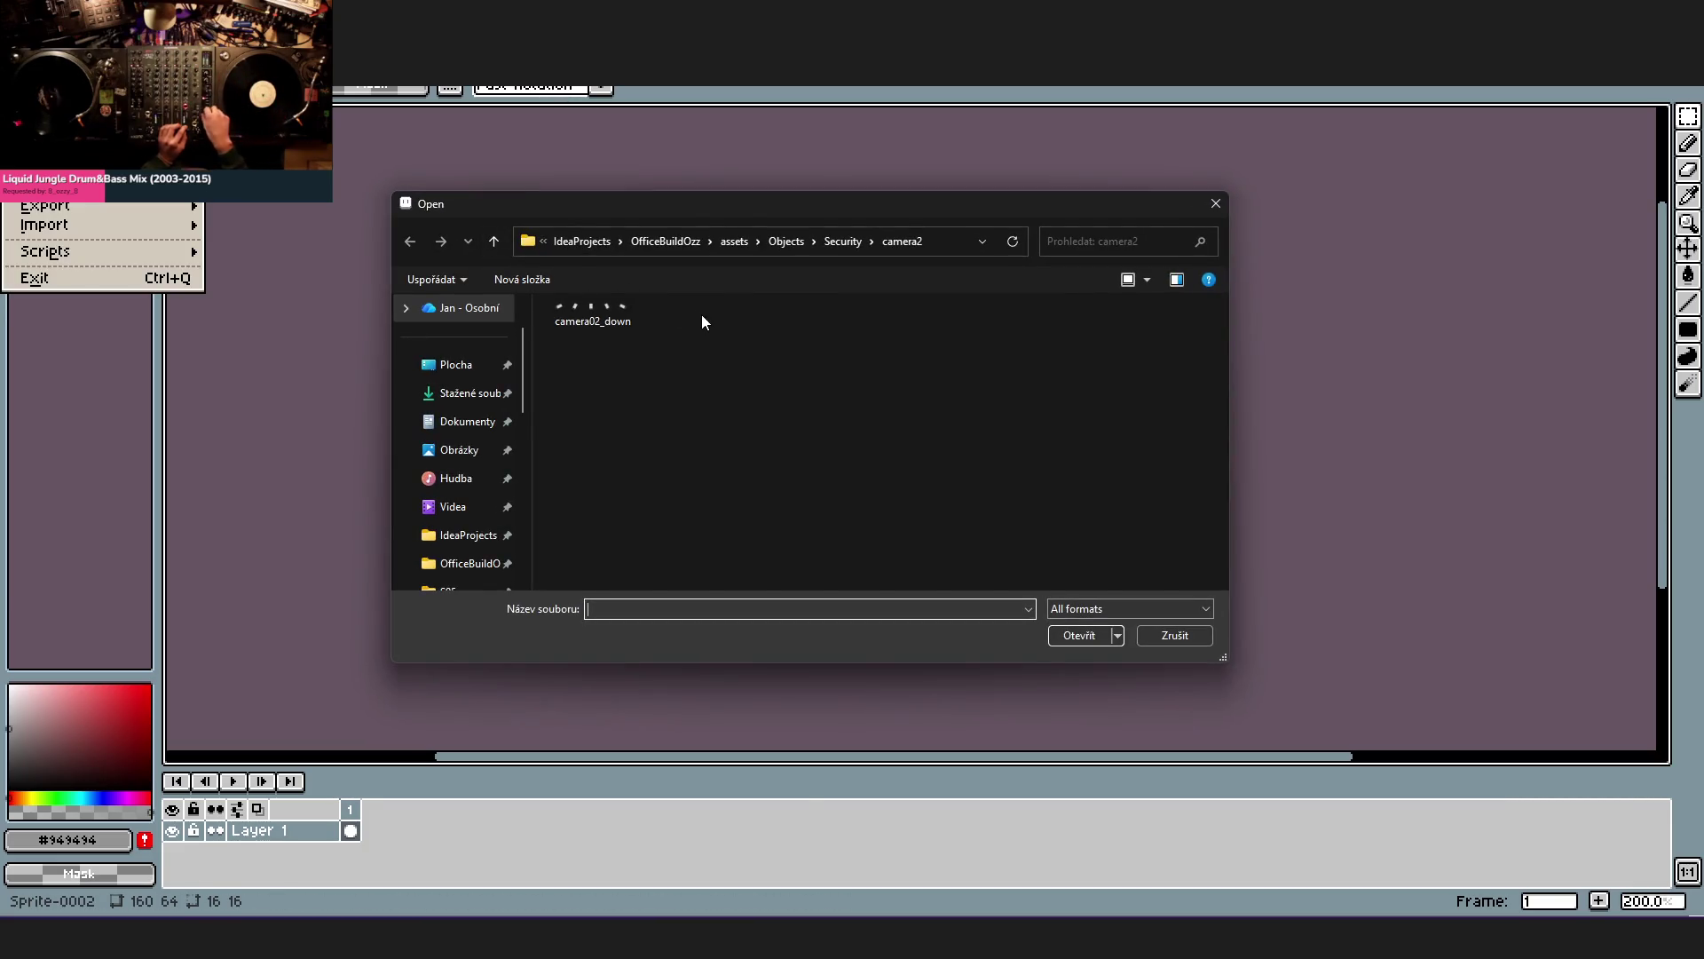
double_click(701, 314)
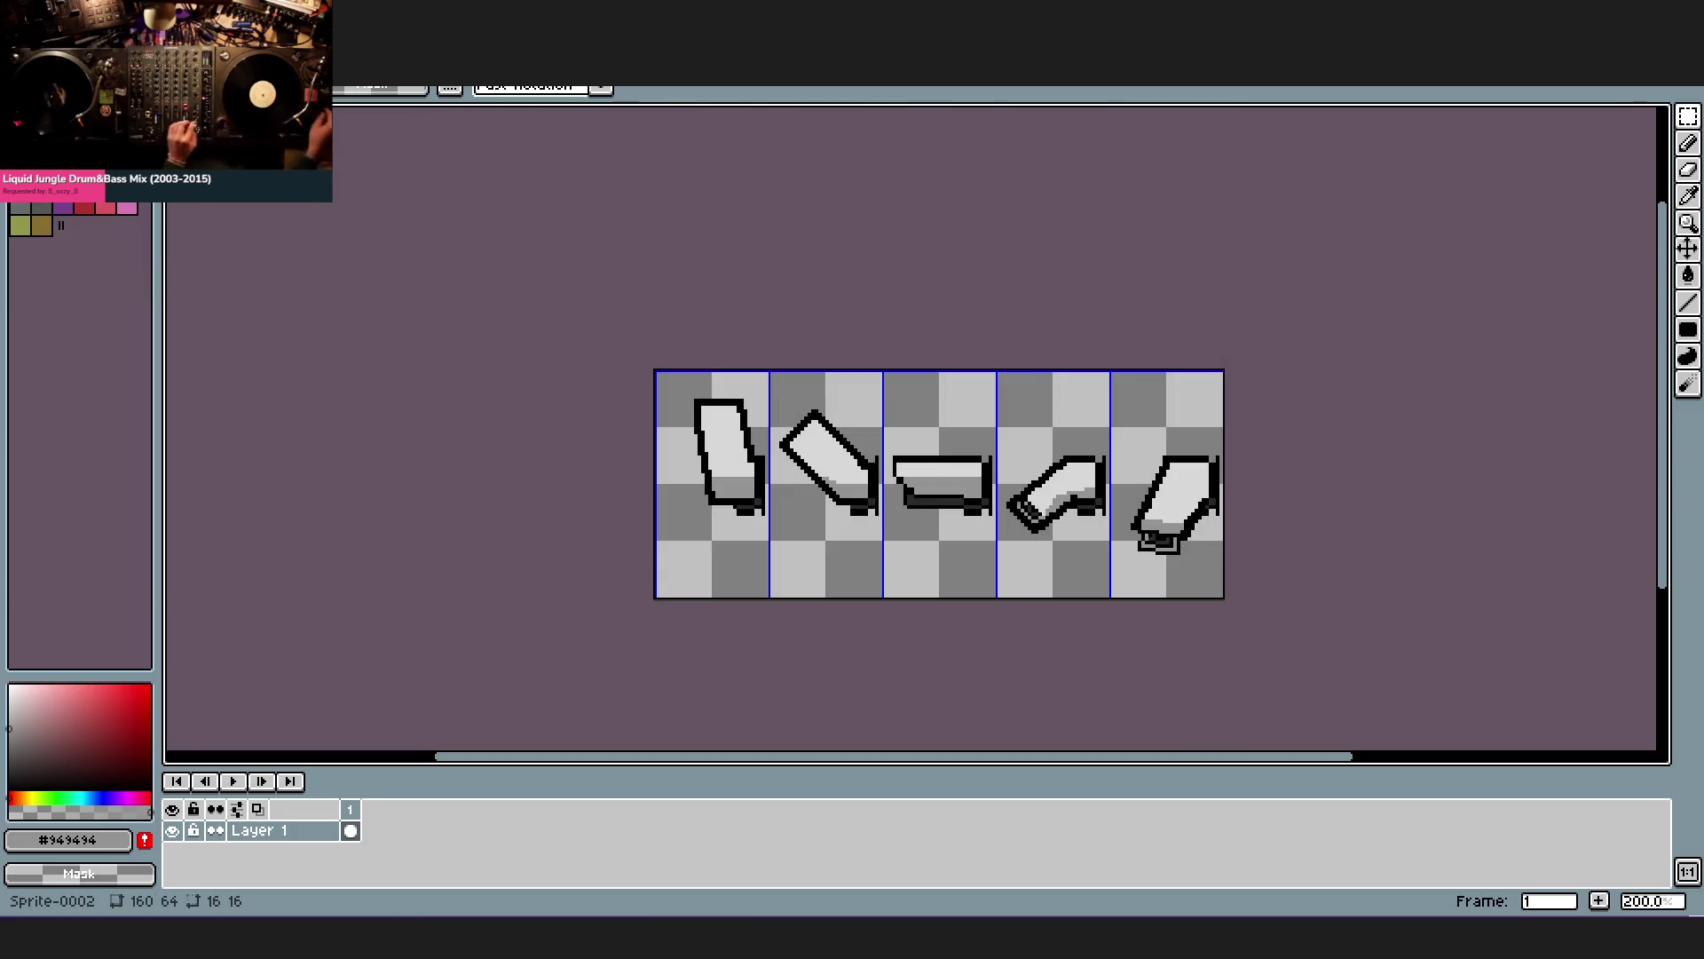
left_click(22, 30)
left_click(267, 203)
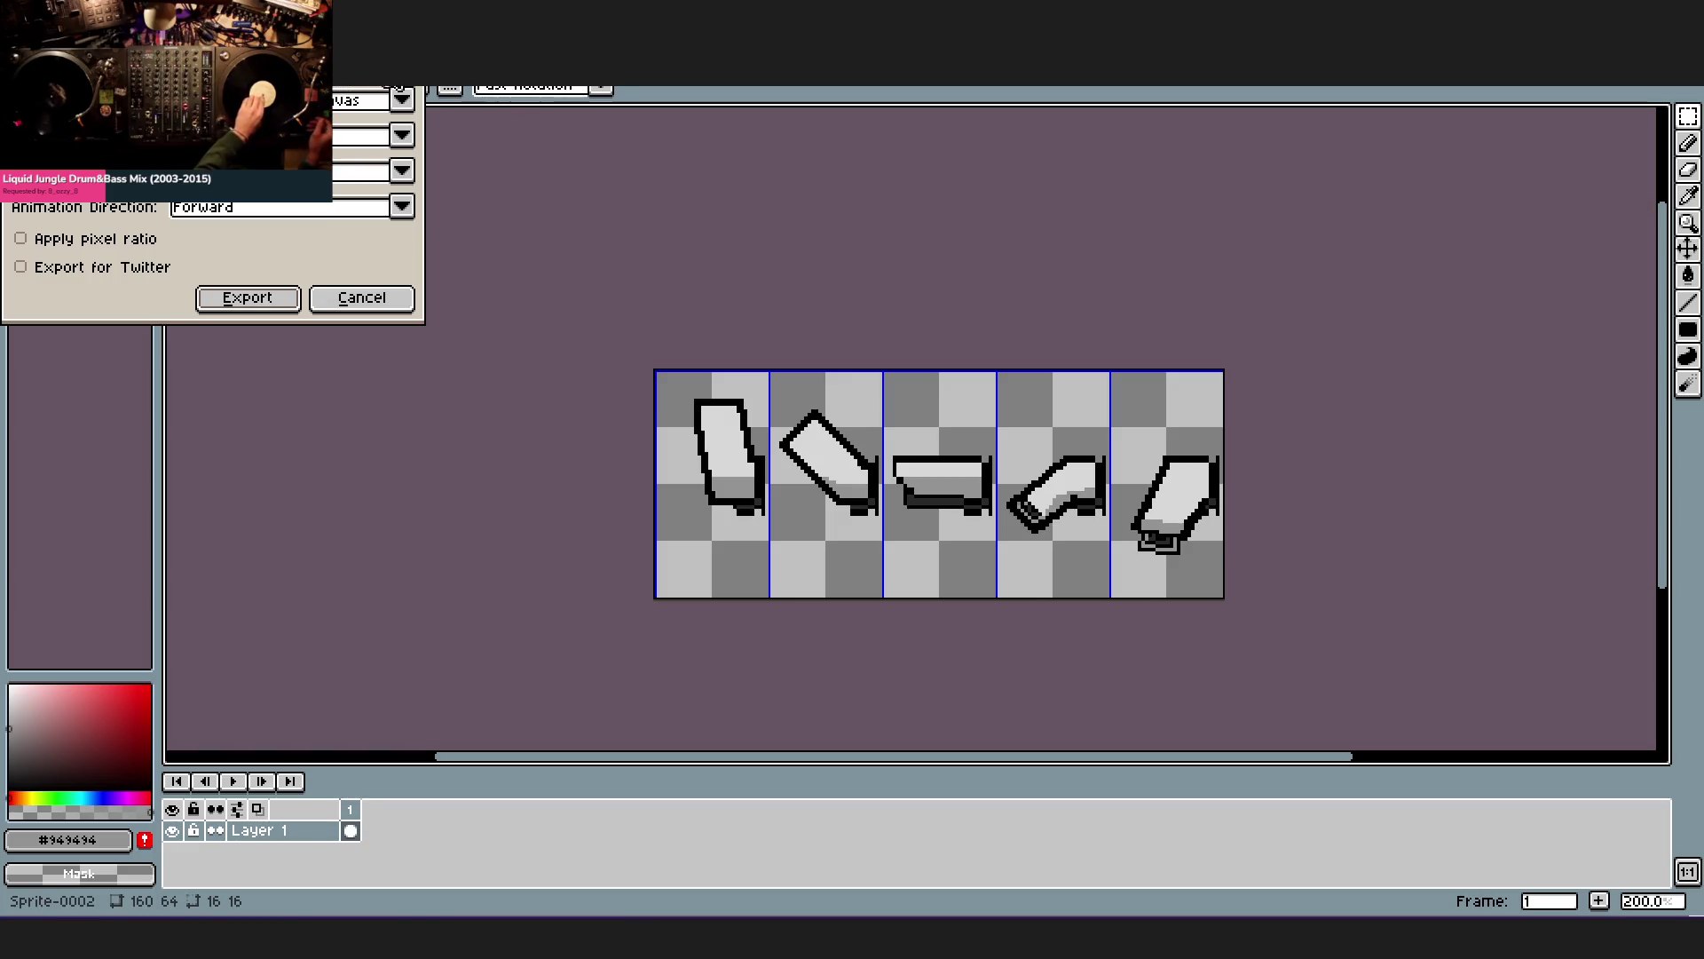
left_click(591, 316)
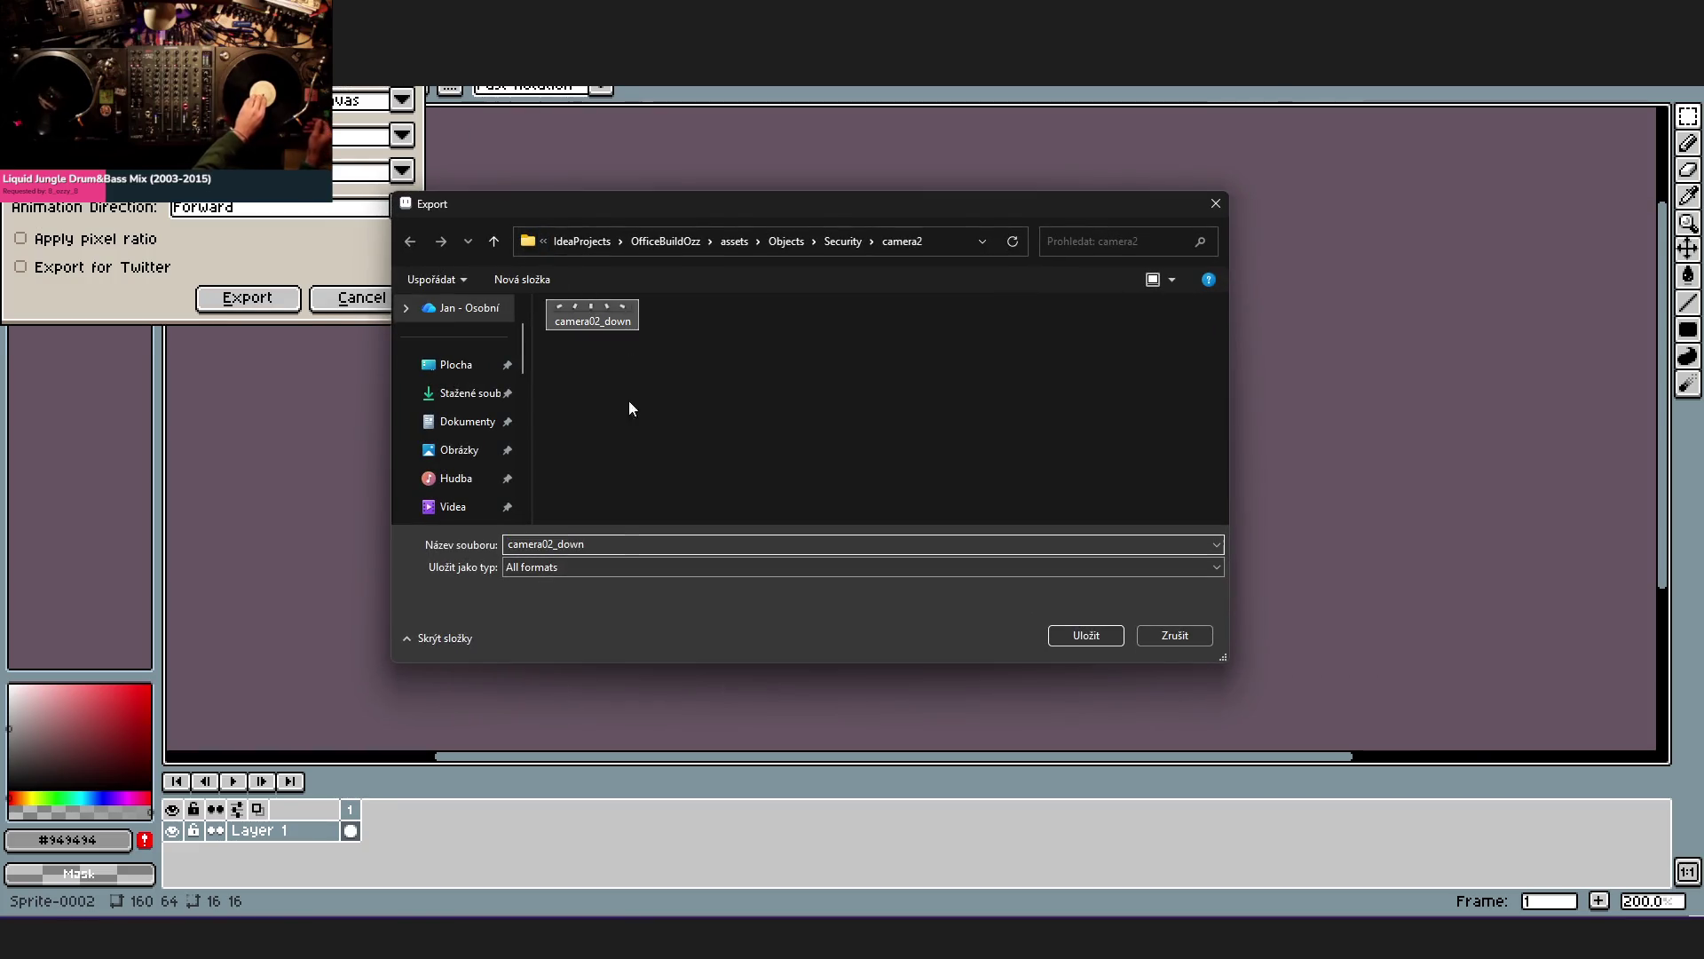
left_click(632, 544)
key("BackSpace")
key("BackSpace")
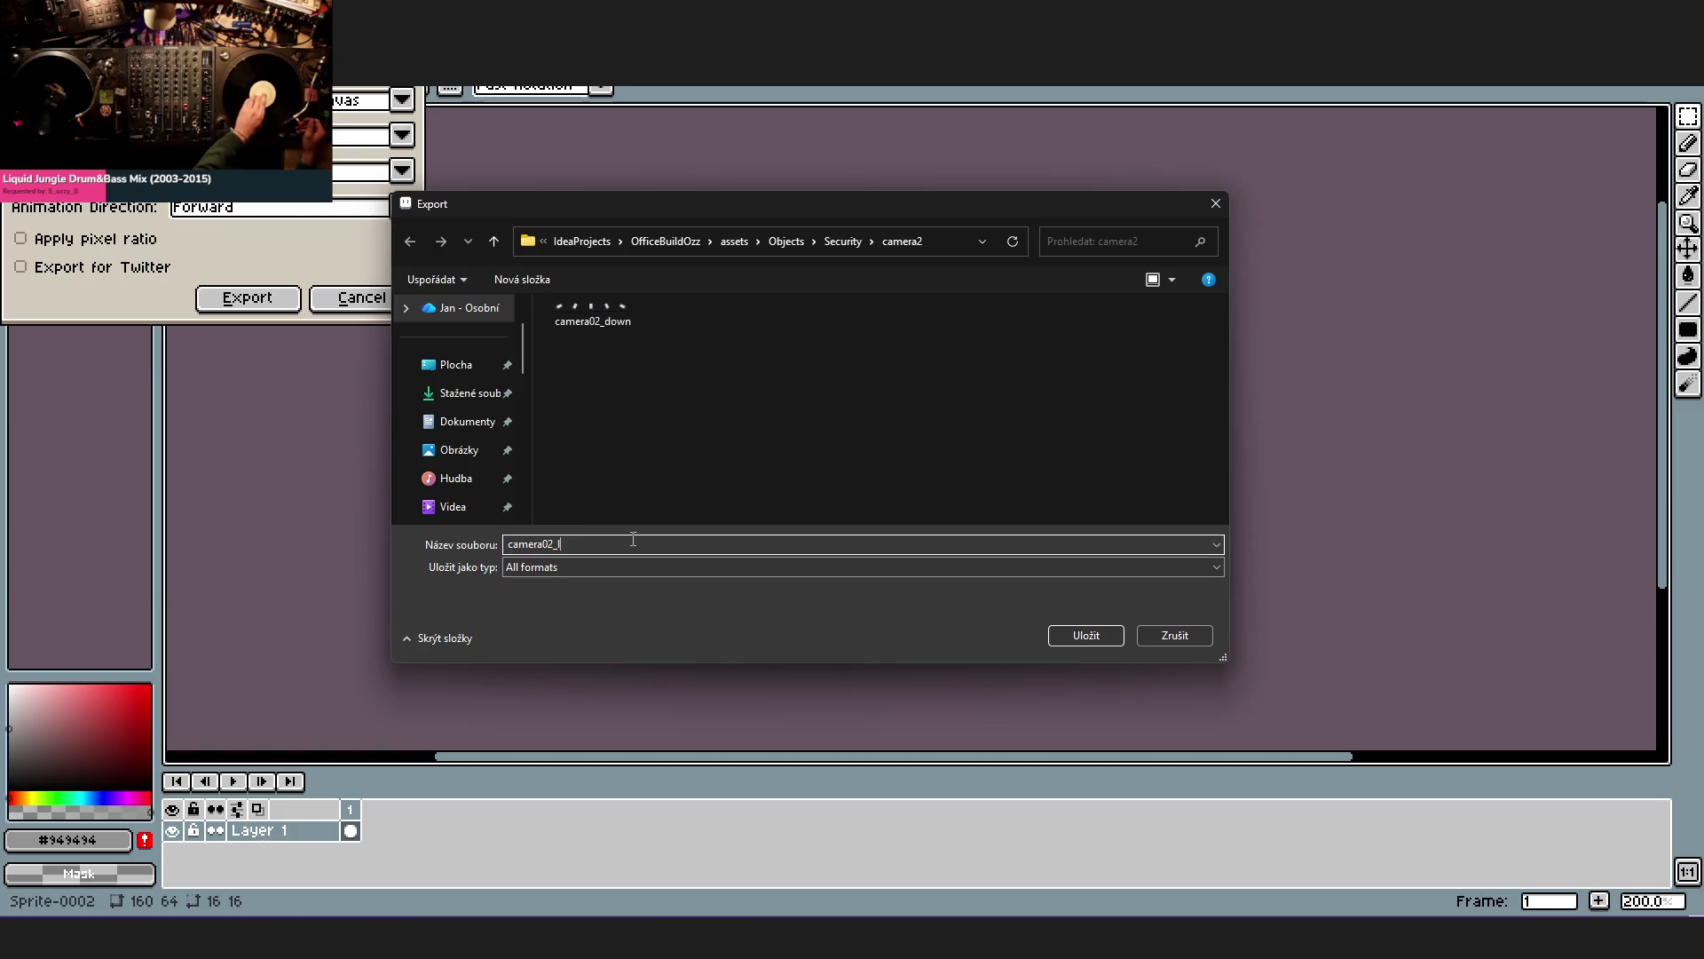
key("Return")
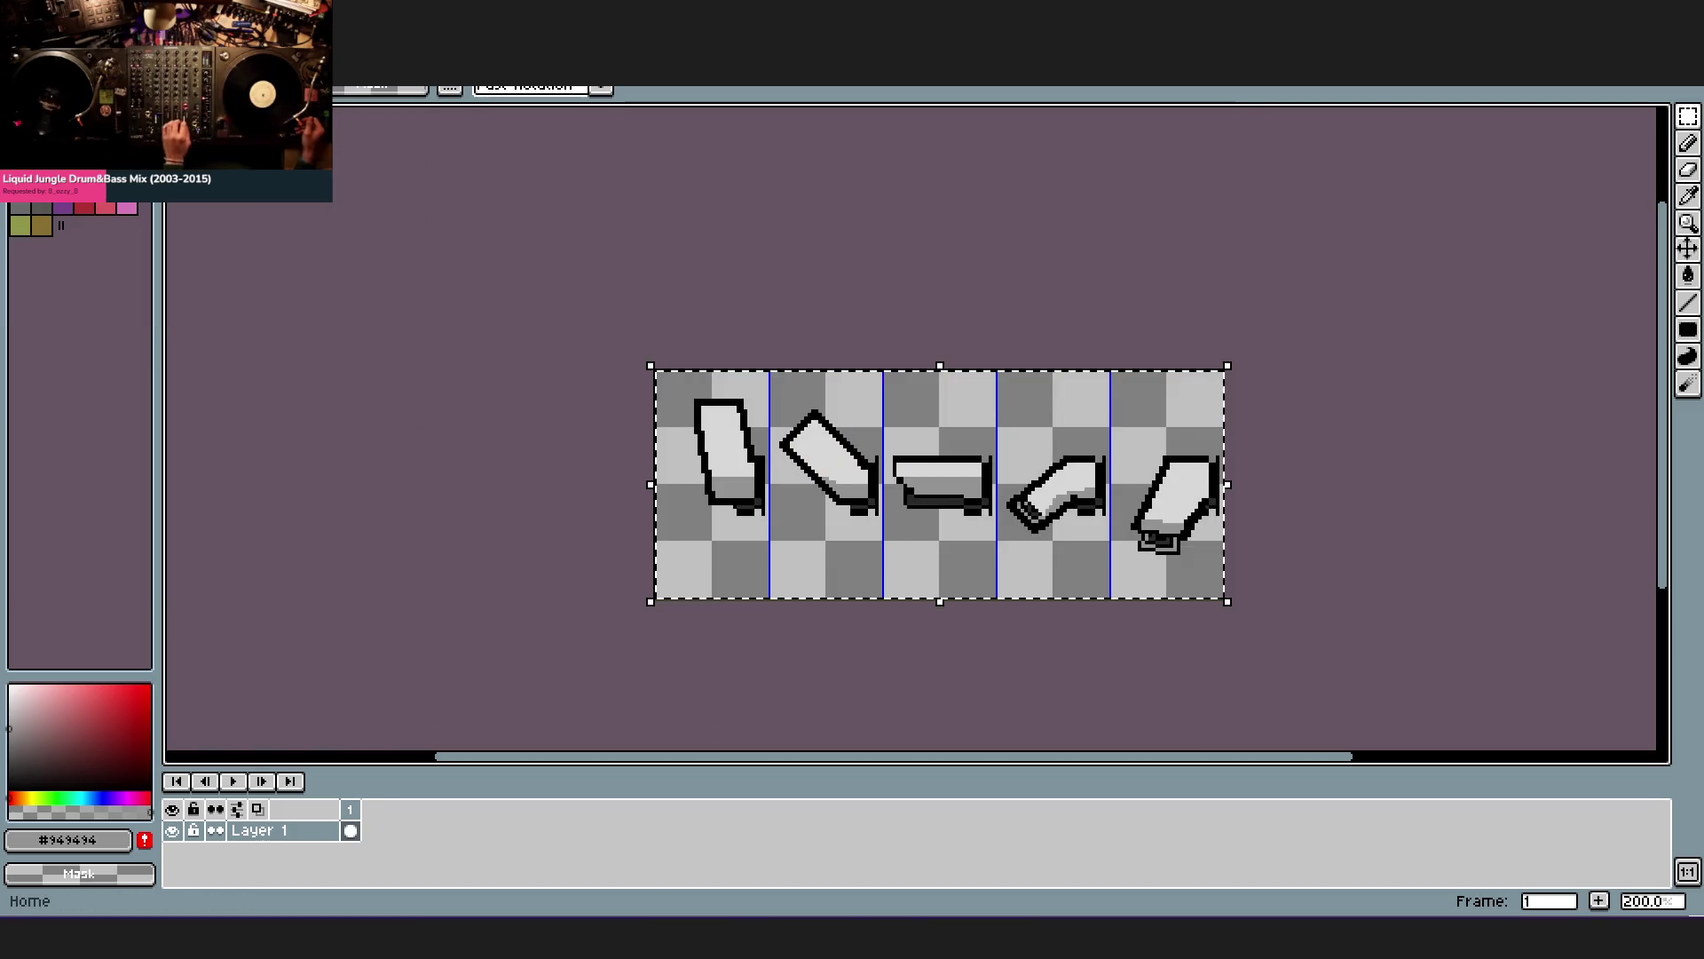
- Select the whole sprite sheet and flip it horizontally, then clear the selection
key("ctrl+a")
left_click(61, 70)
left_click(189, 317)
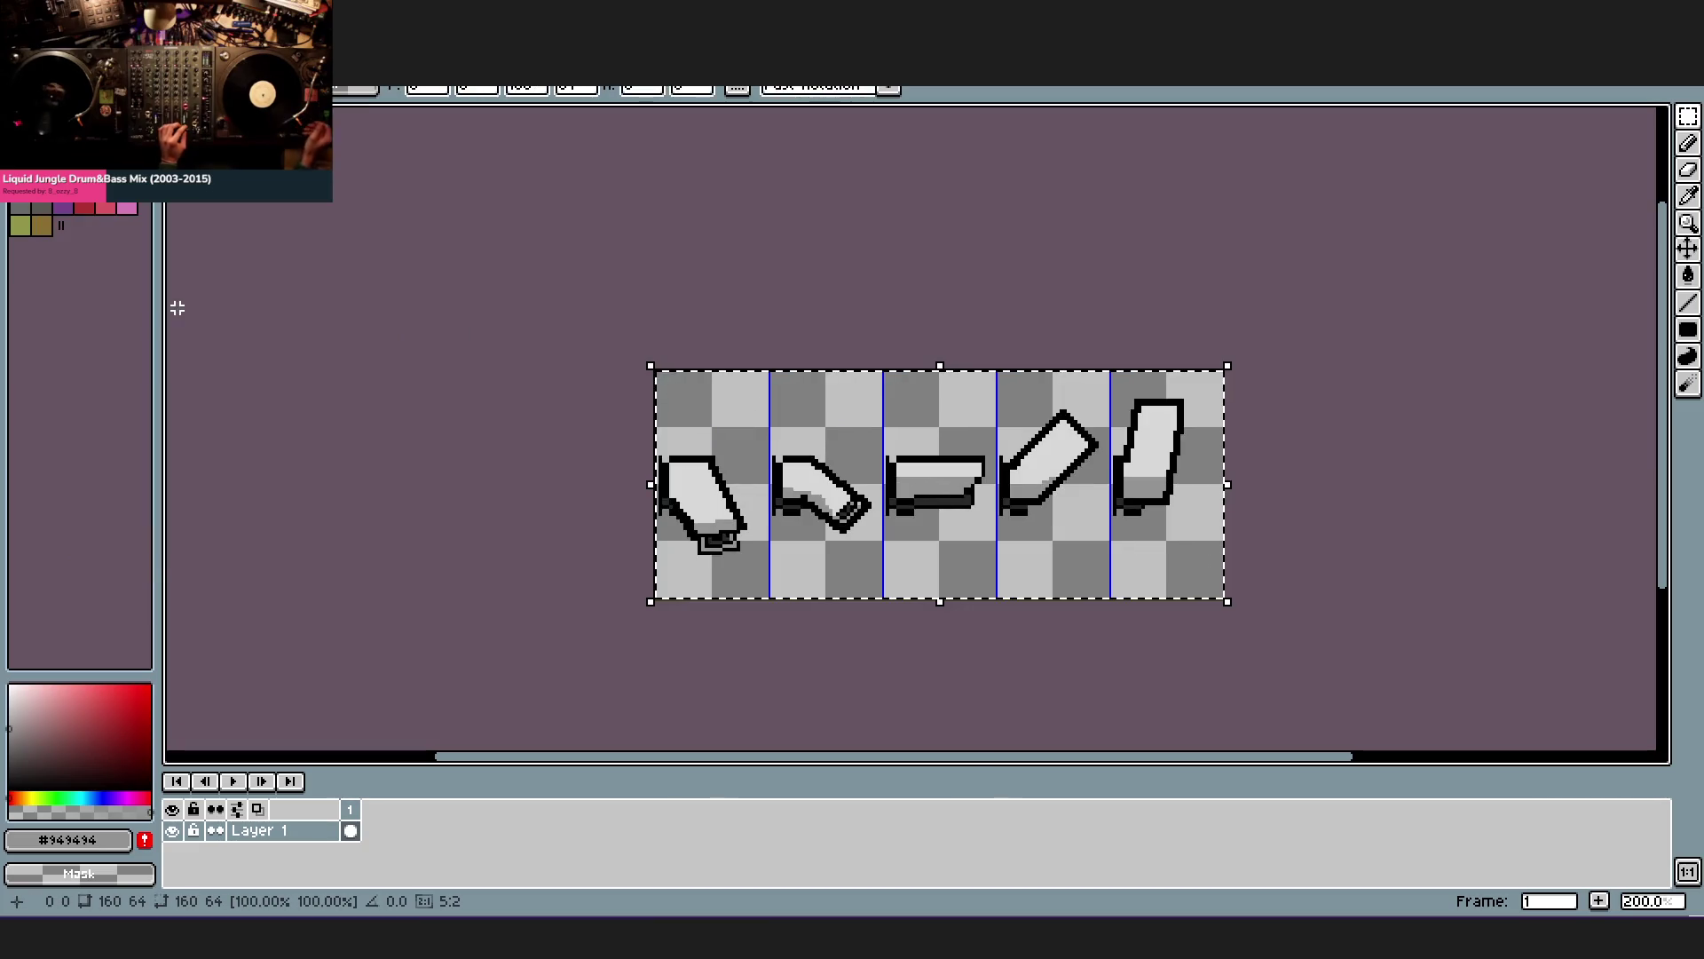
key("ctrl+d")
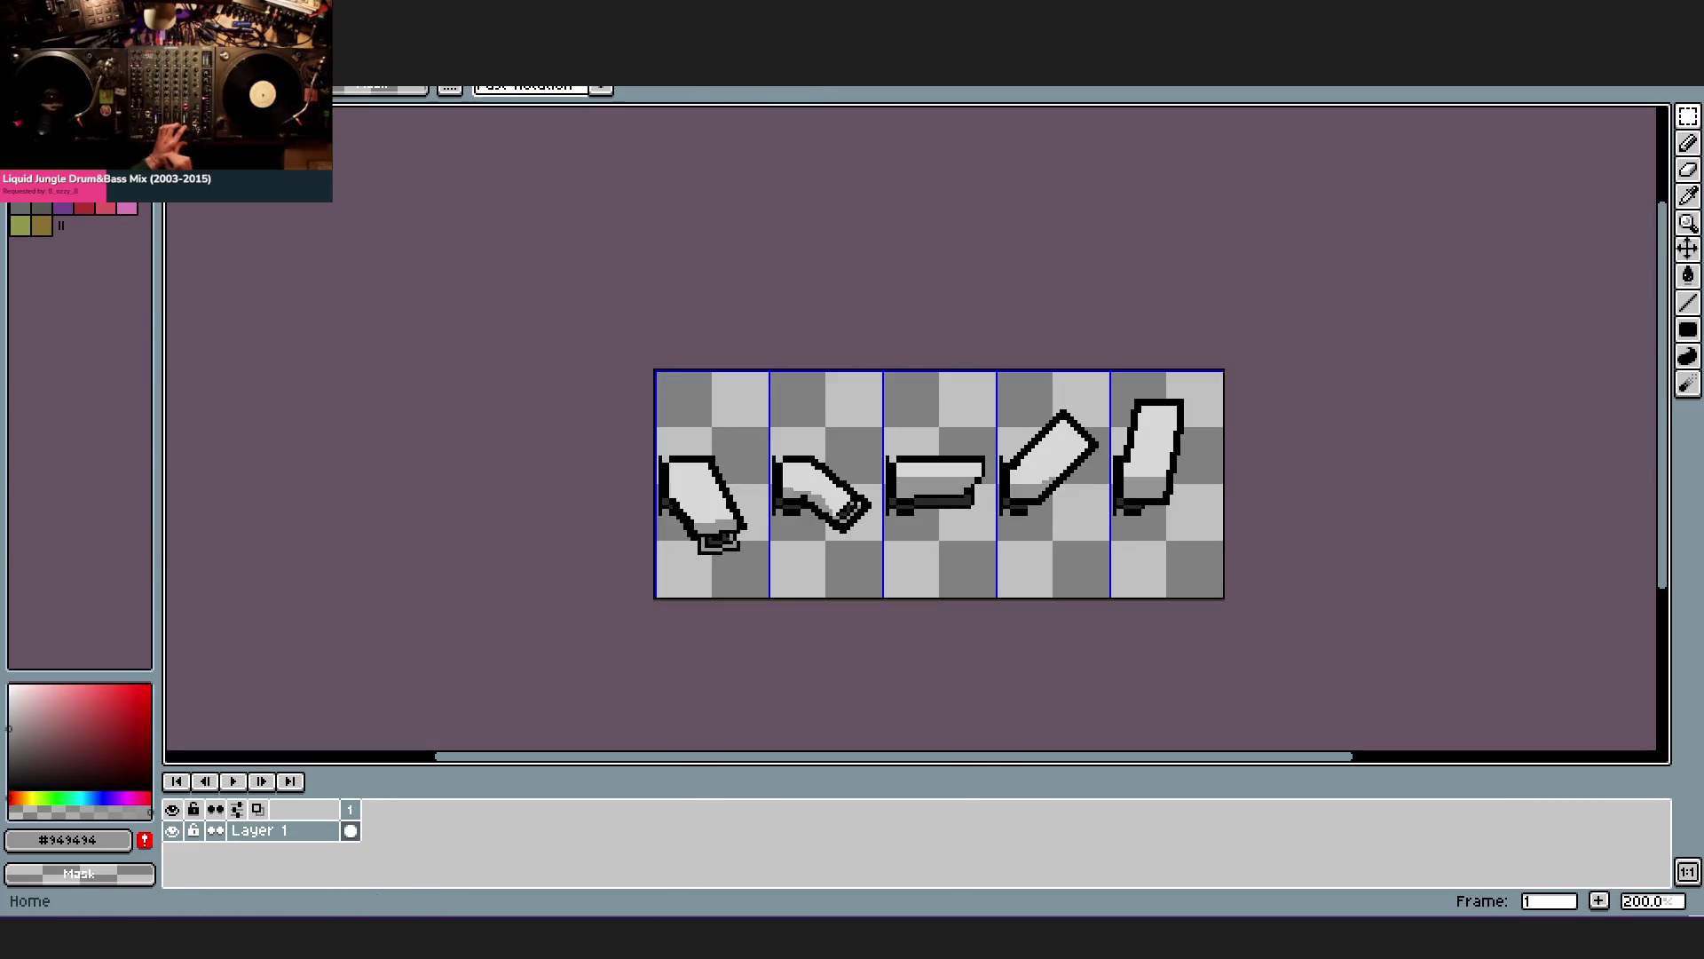
key("alt+Tab")
key("alt+Tab")
- Export the mirrored strip as camera02_right.png beside the other camera images
key("alt+f")
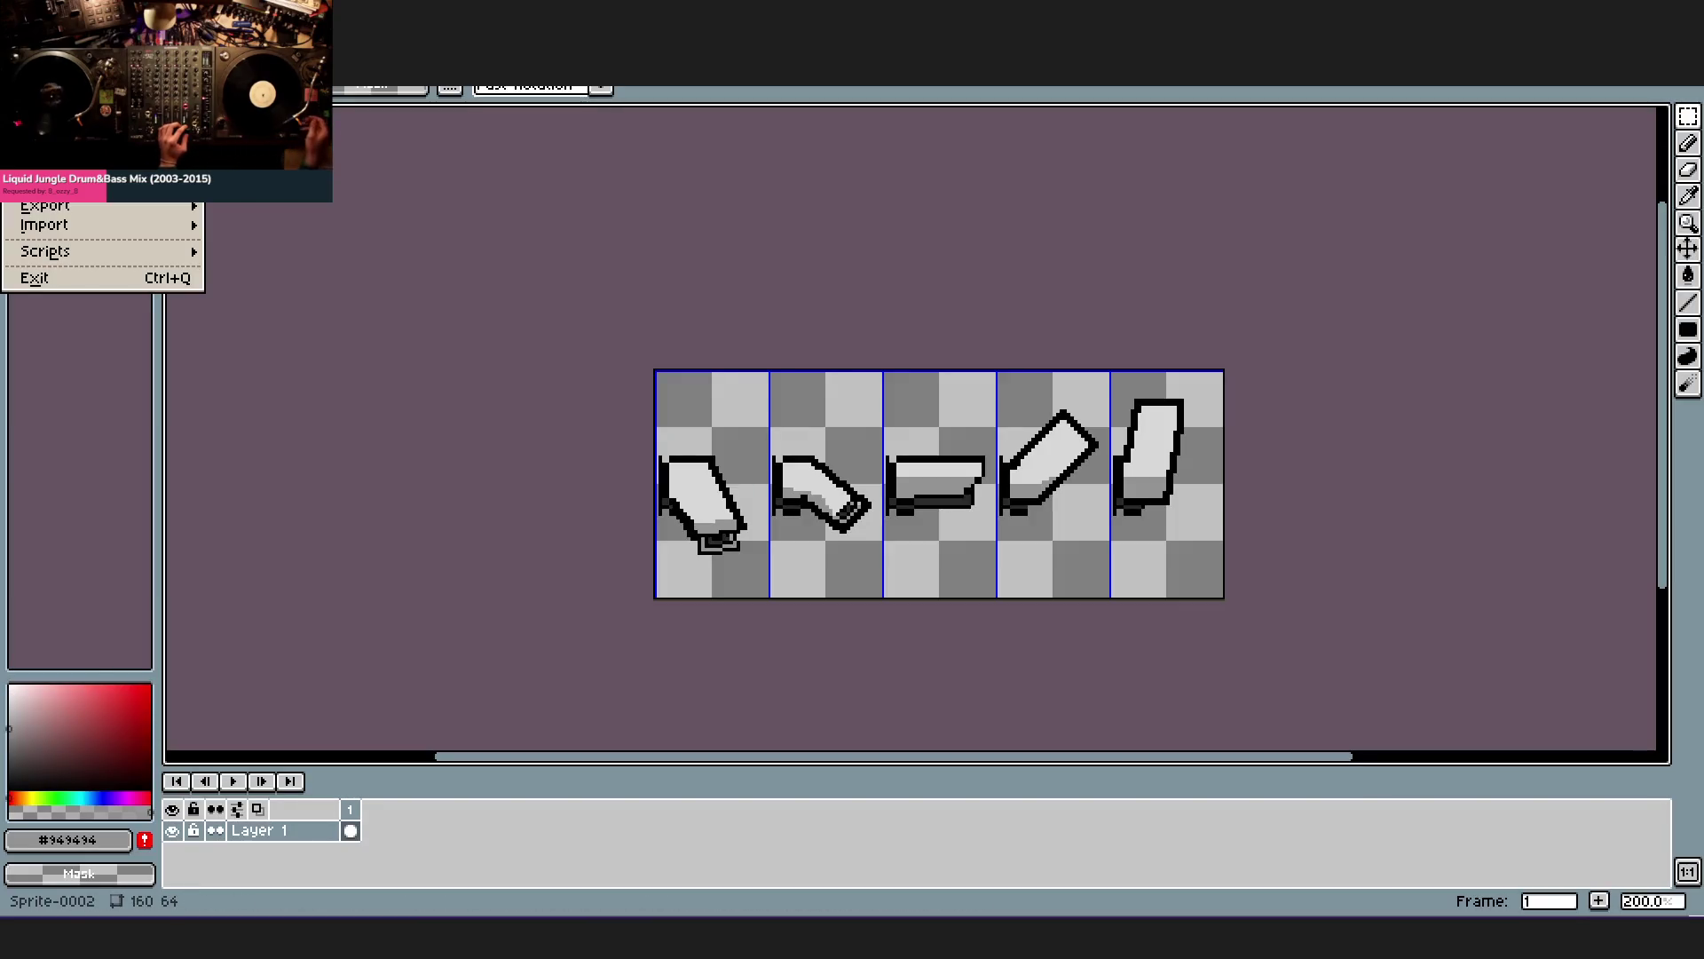
key("e")
key("Return")
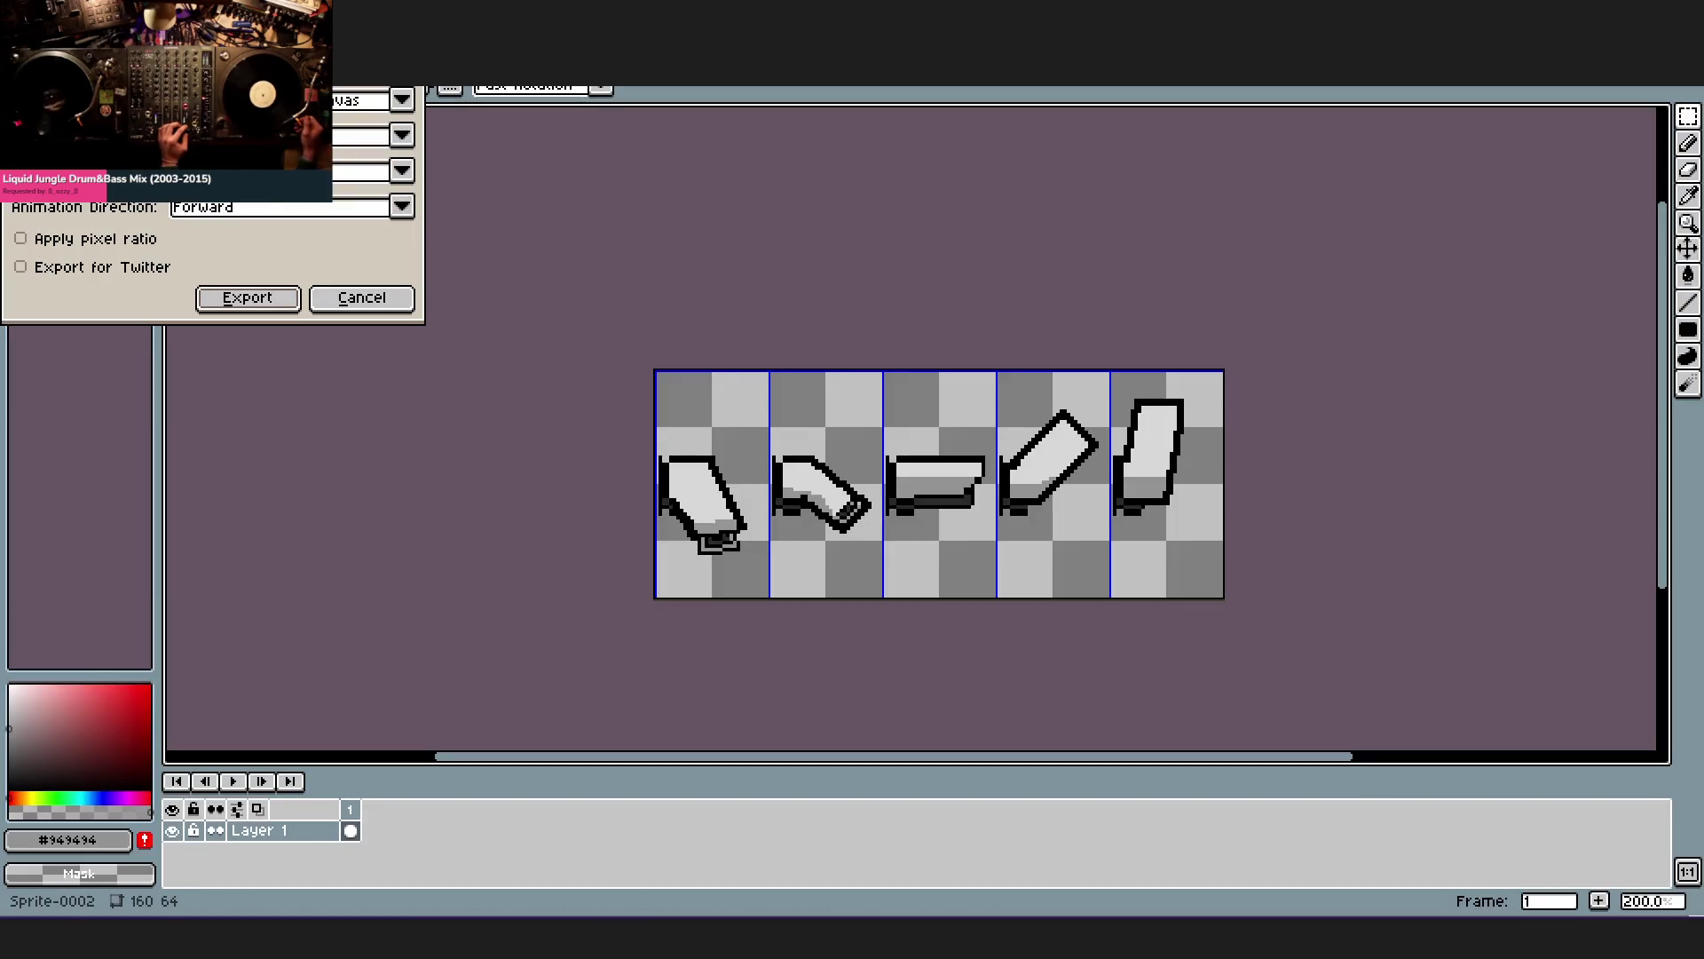
key("Return")
key("BackSpace")
key("BackSpace")
key("BackSpace")
key("BackSpace")
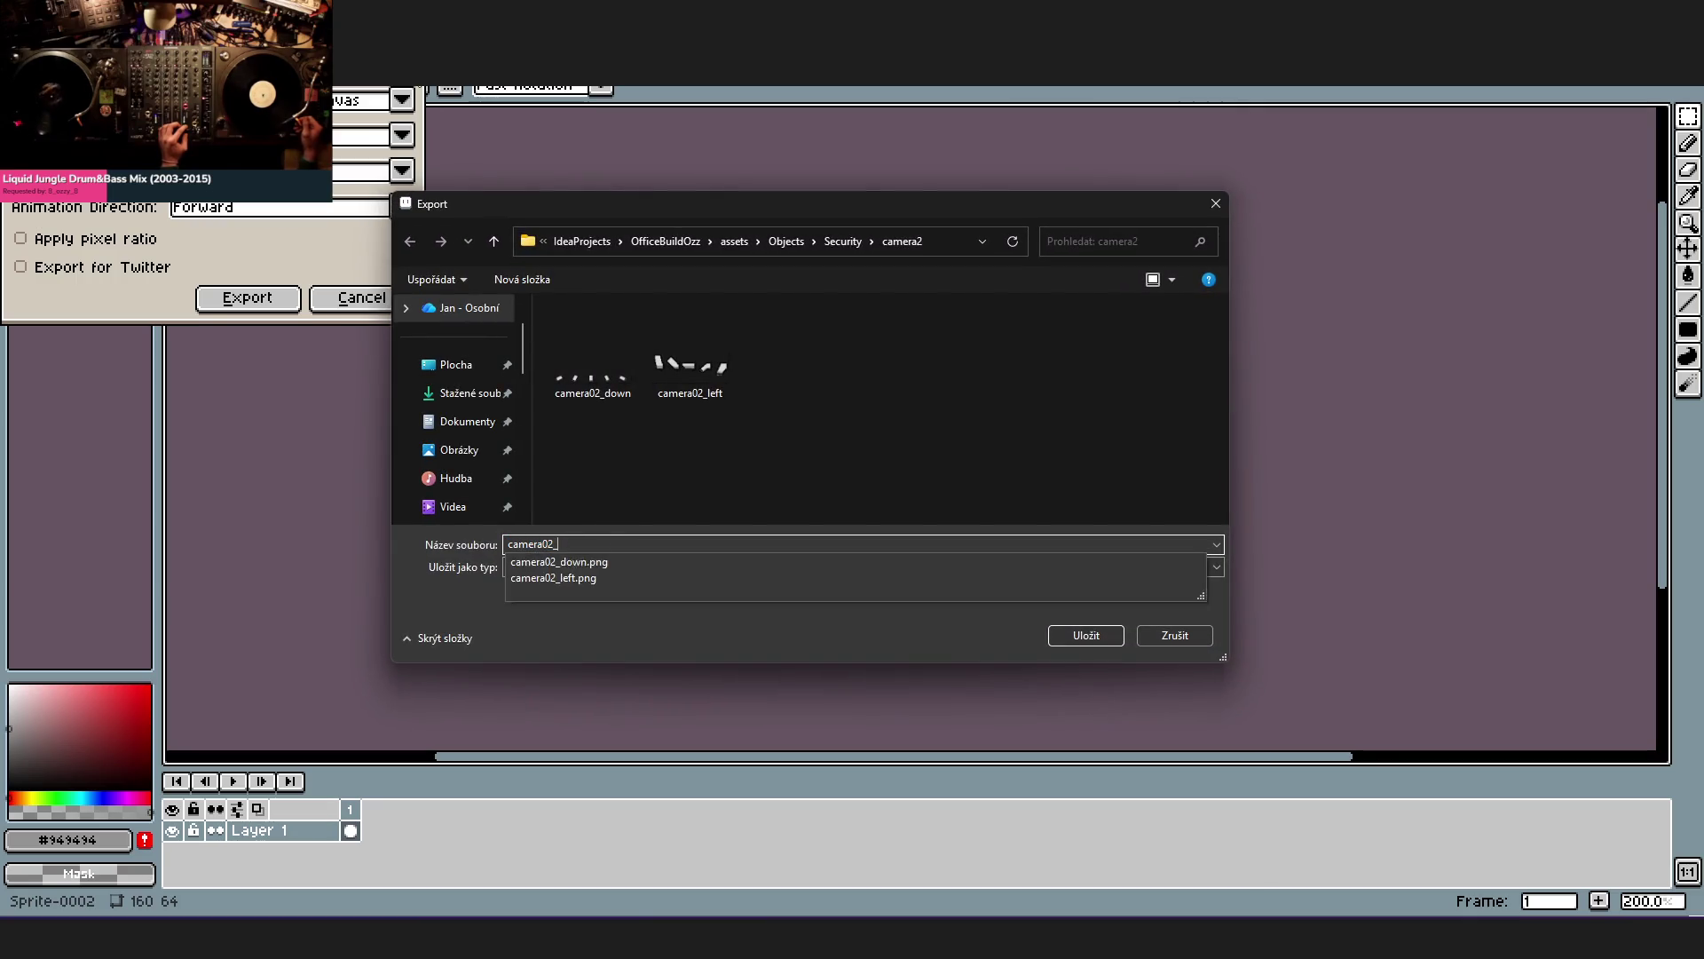
type("right")
key("Return")
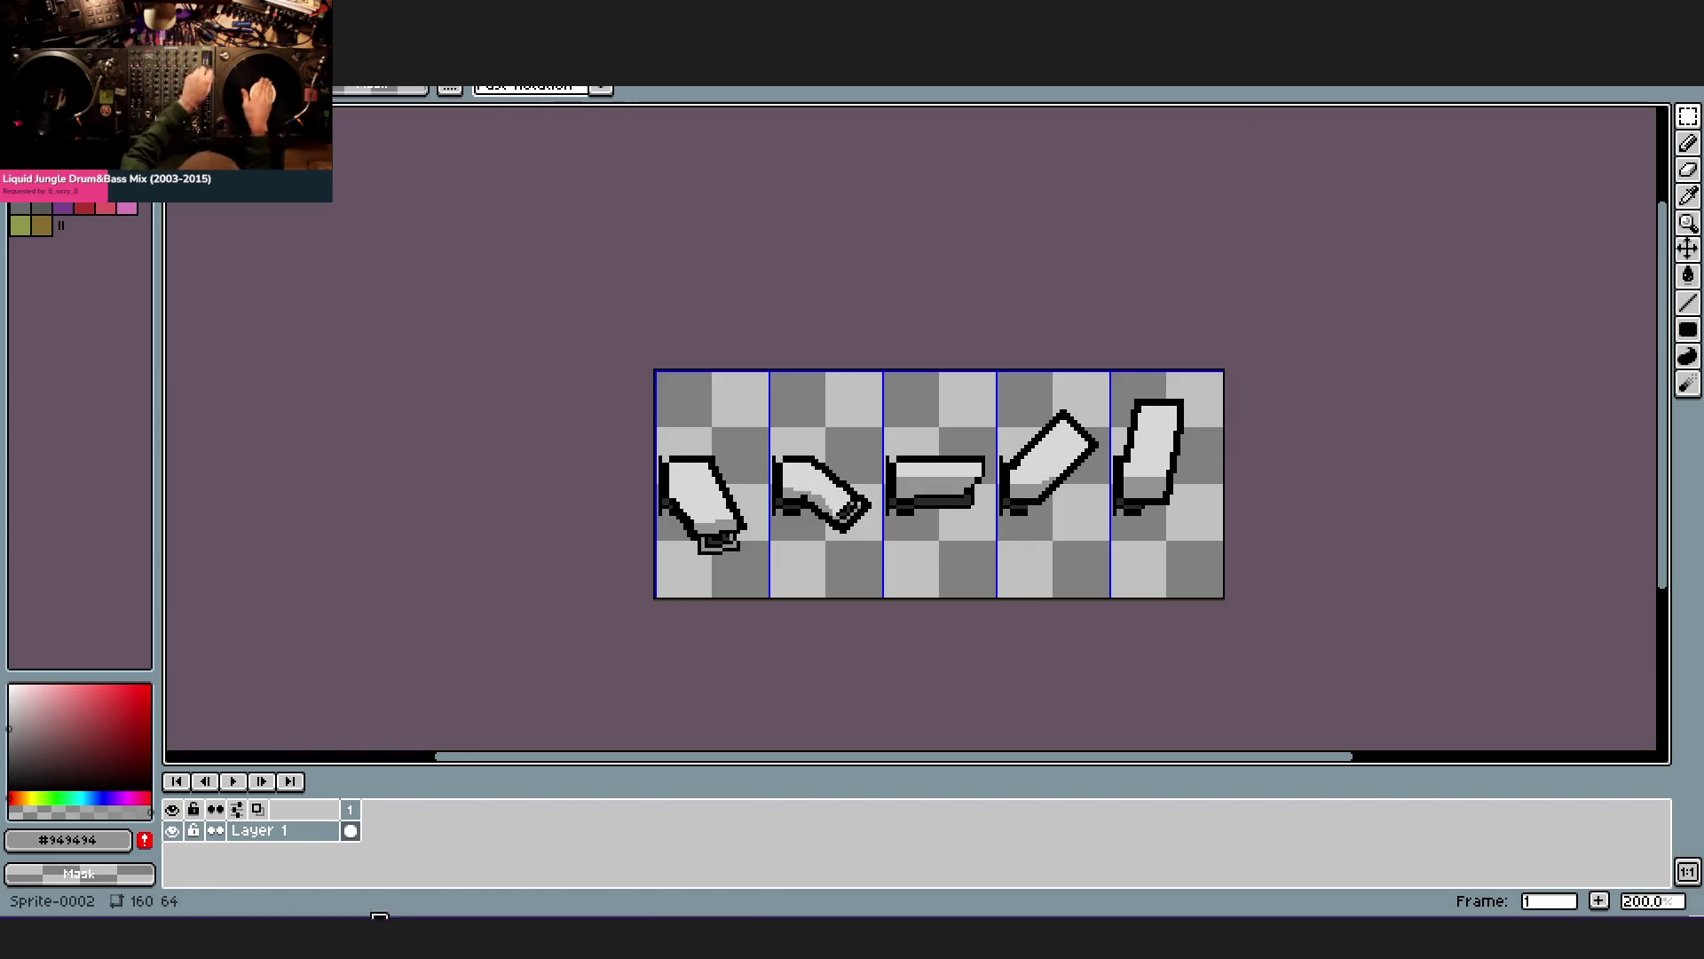
- In File Explorer, browse to the Objects > Security > camera2 folder
left_click(380, 918)
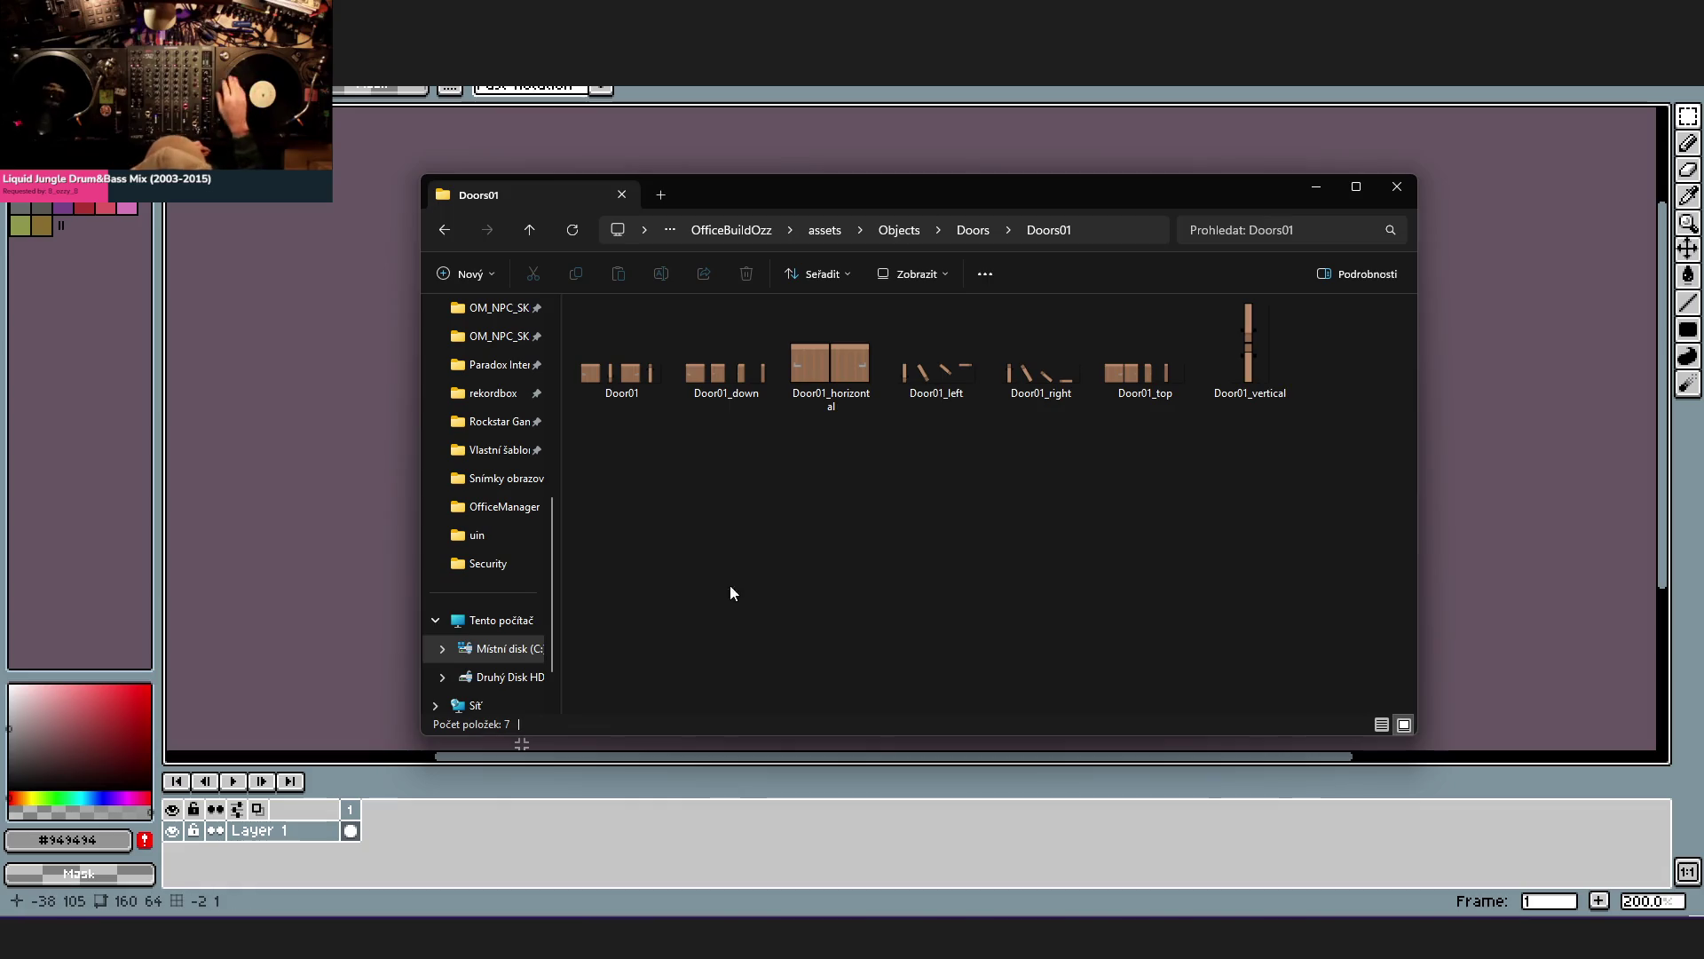
left_click(916, 234)
double_click(828, 450)
left_click(659, 356)
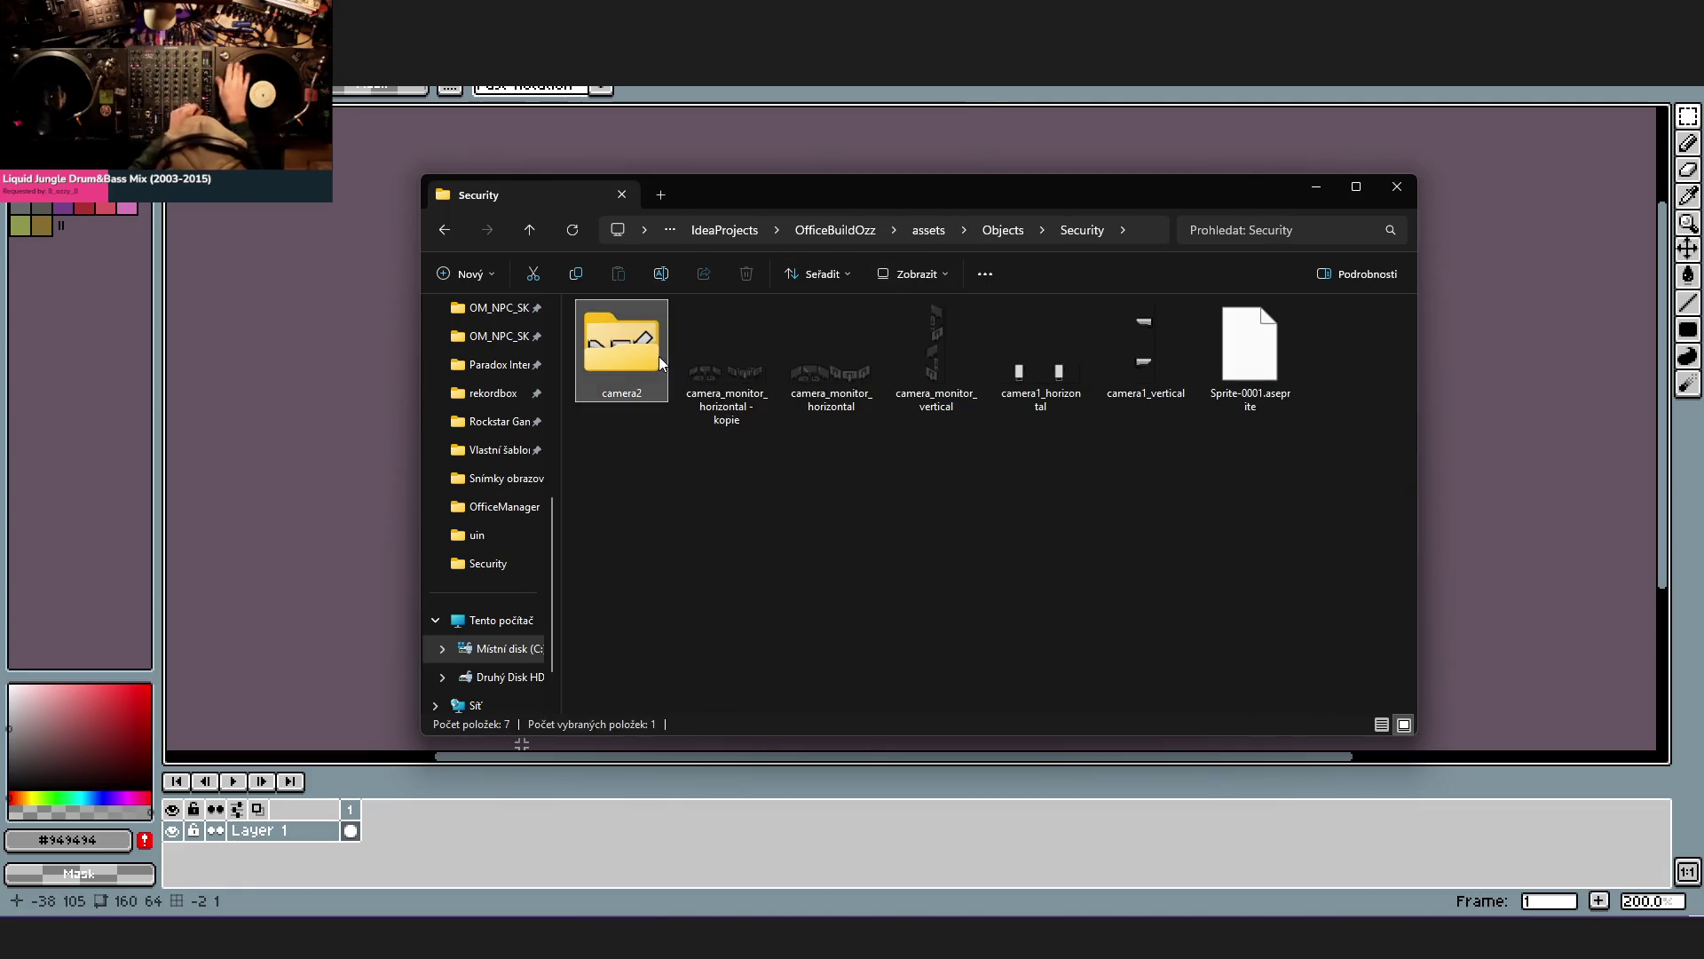
double_click(660, 356)
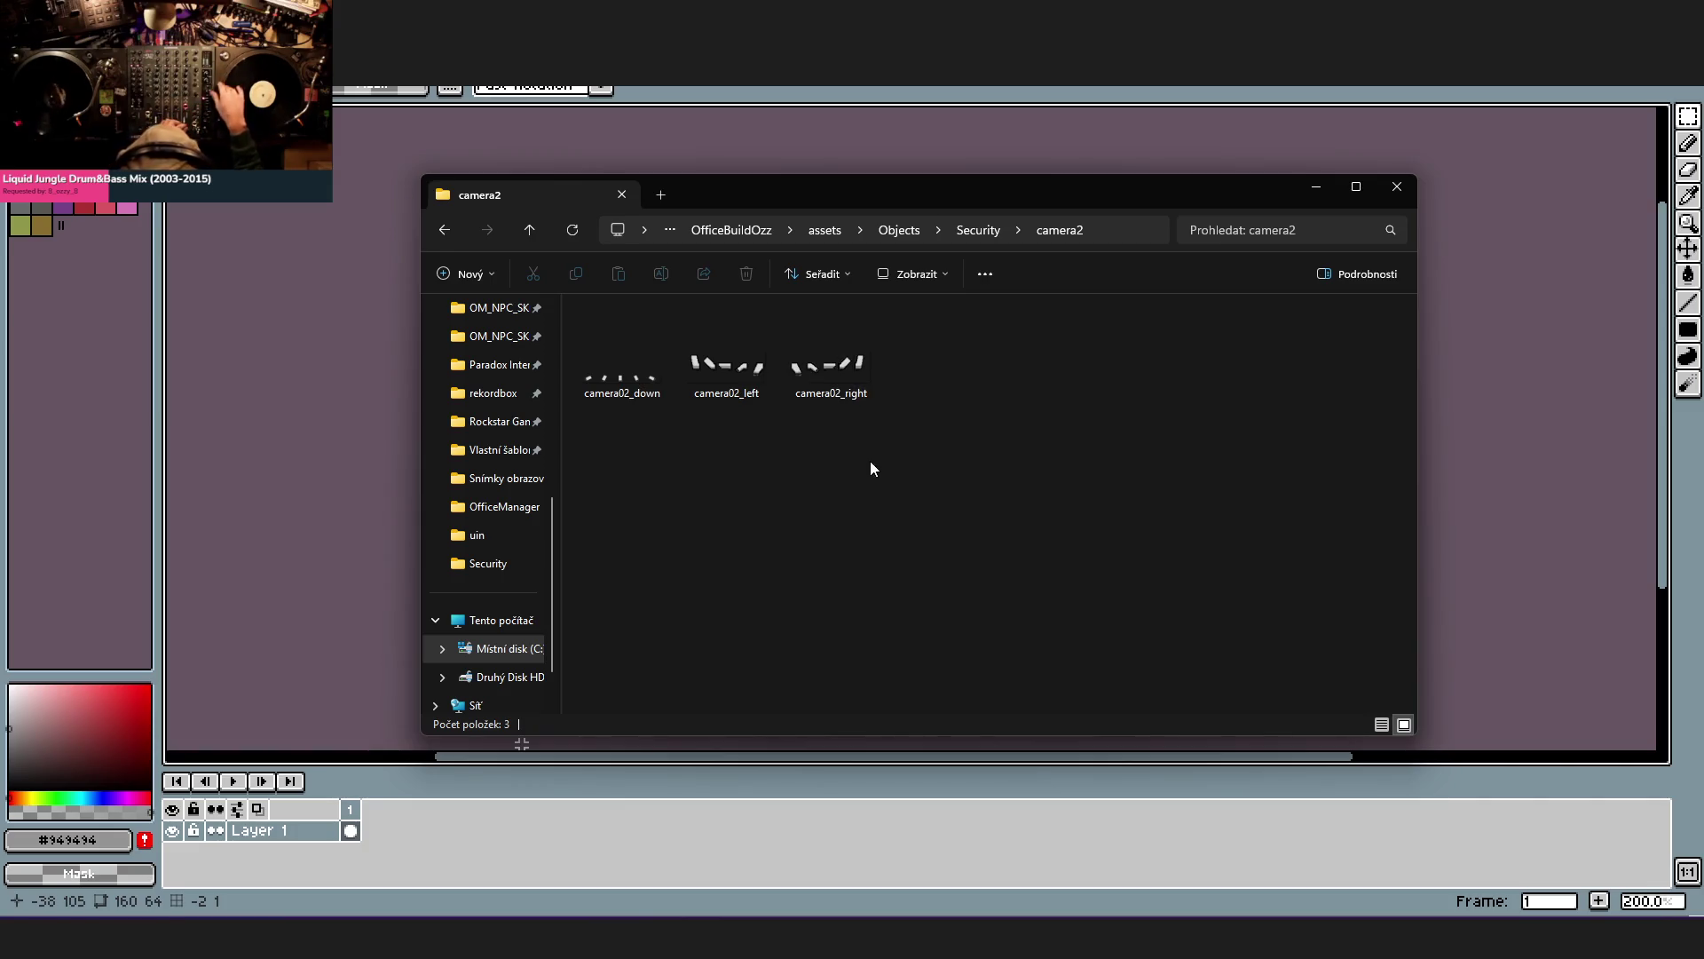
- Duplicate camera02_right by mistake and delete the unwanted copy
left_click(856, 400)
key("ctrl+c")
key("ctrl+v")
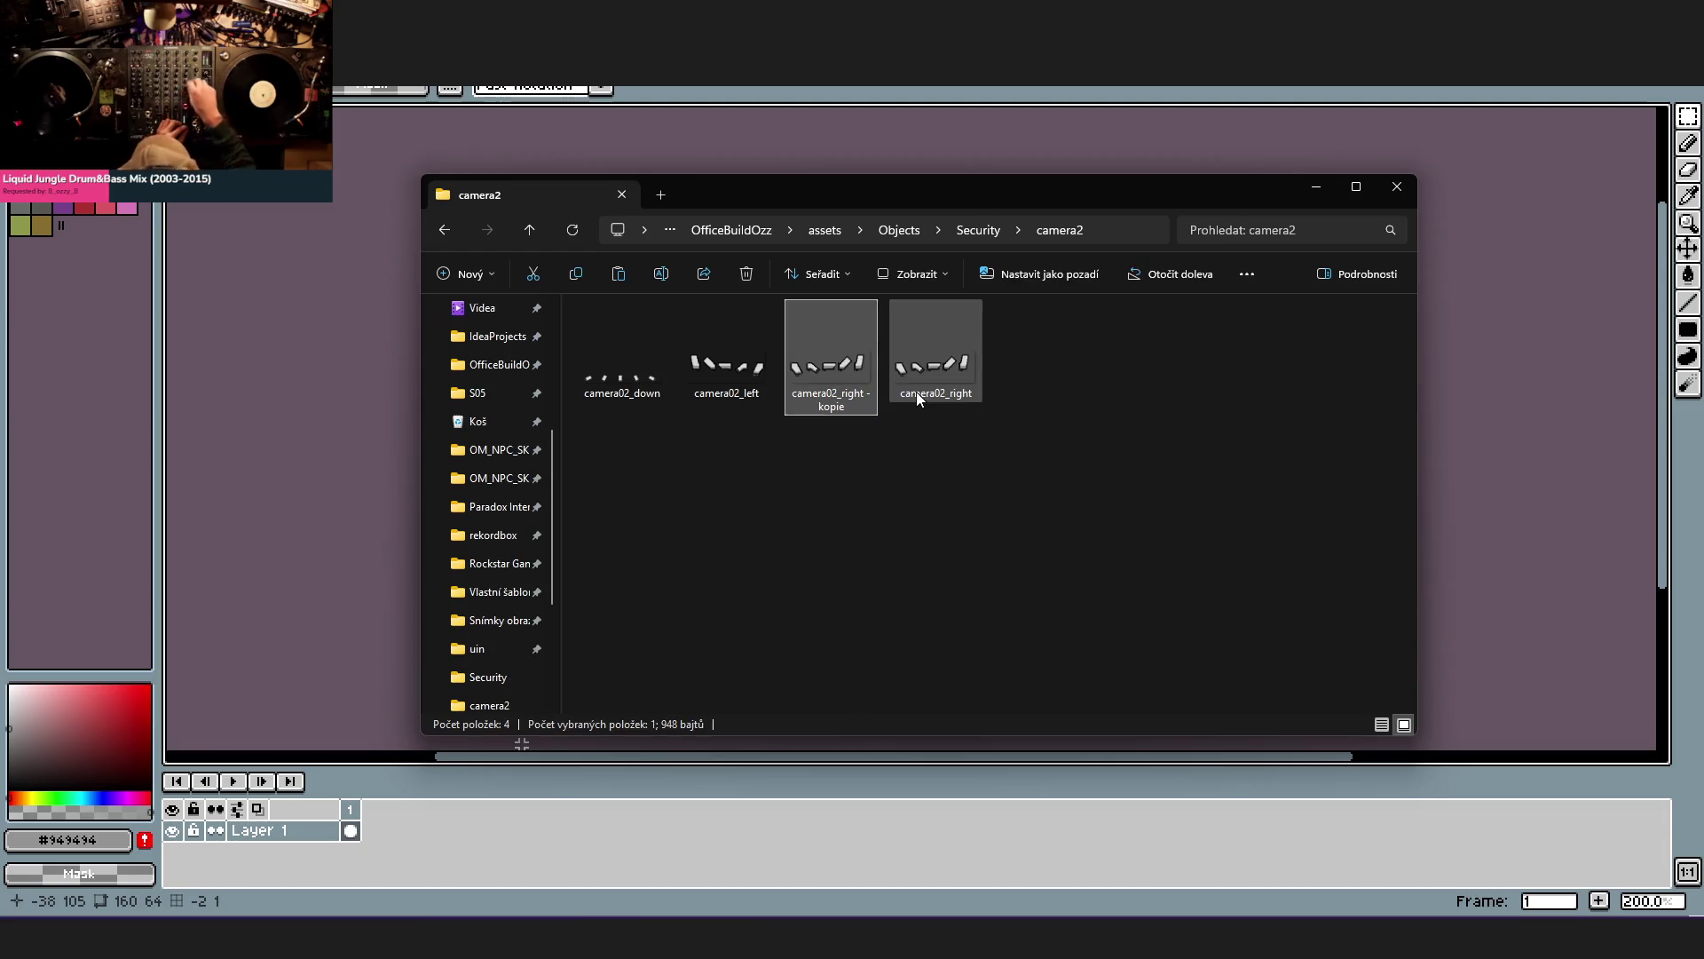
key("Delete")
- Duplicate camera02_down and rename the copy camera02_up, then return to the sprite editor
left_click(628, 360)
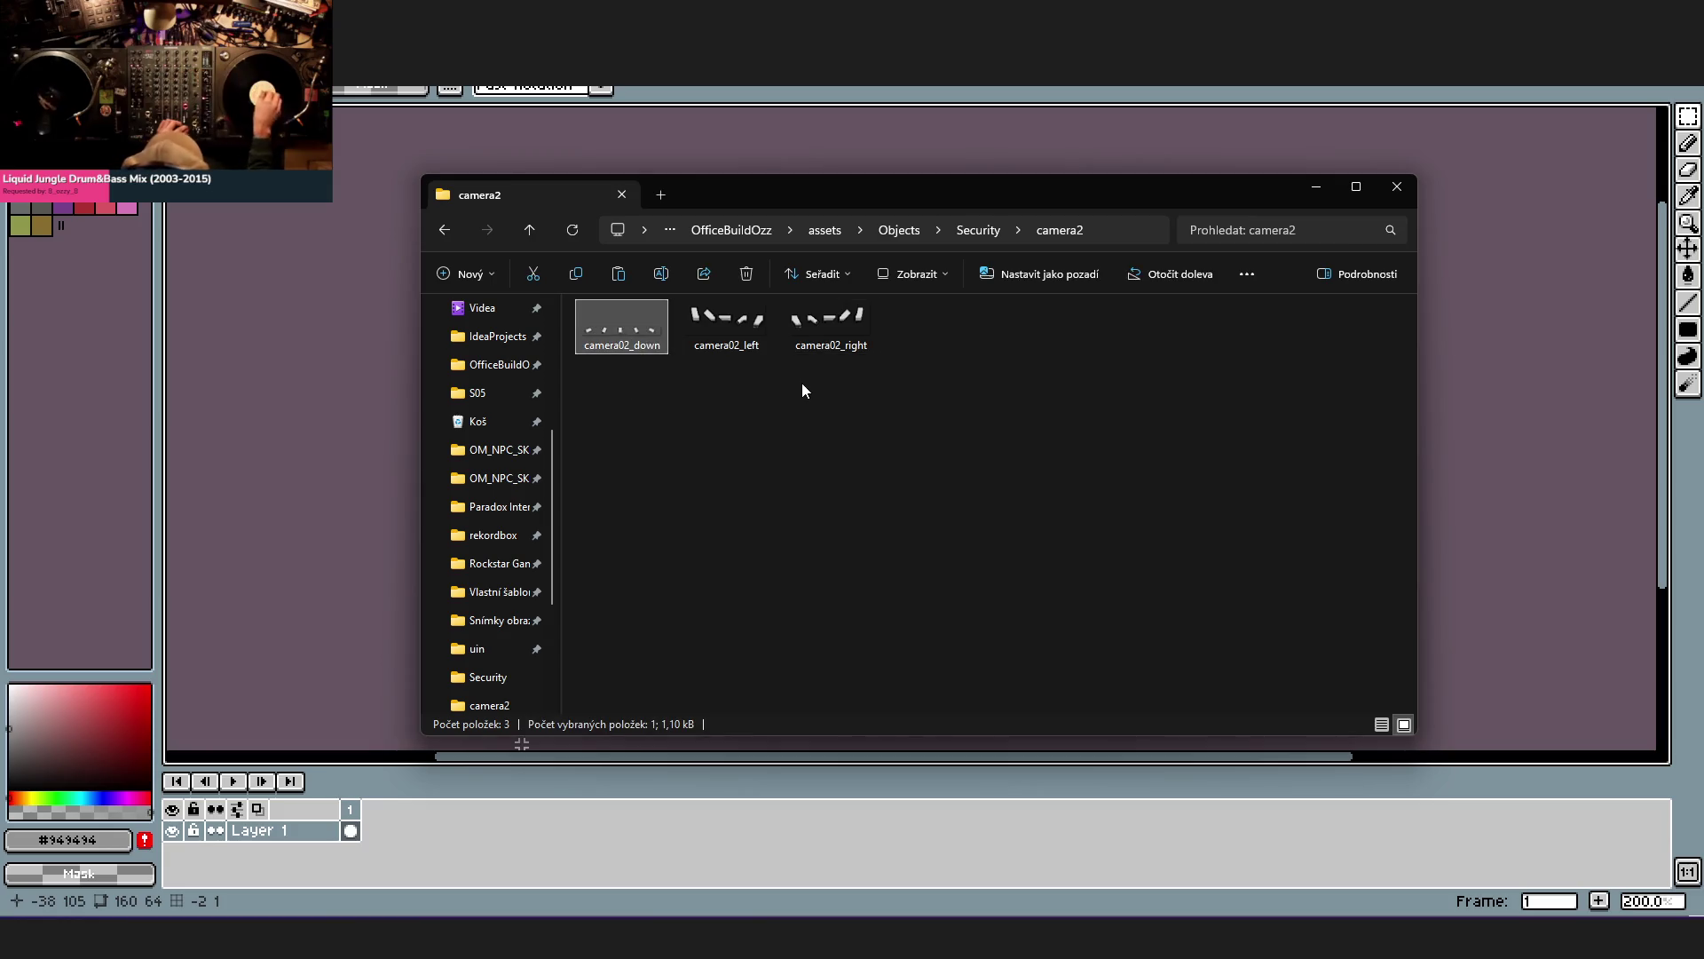
key("ctrl+c")
key("ctrl+v")
right_click(640, 336)
left_click(798, 278)
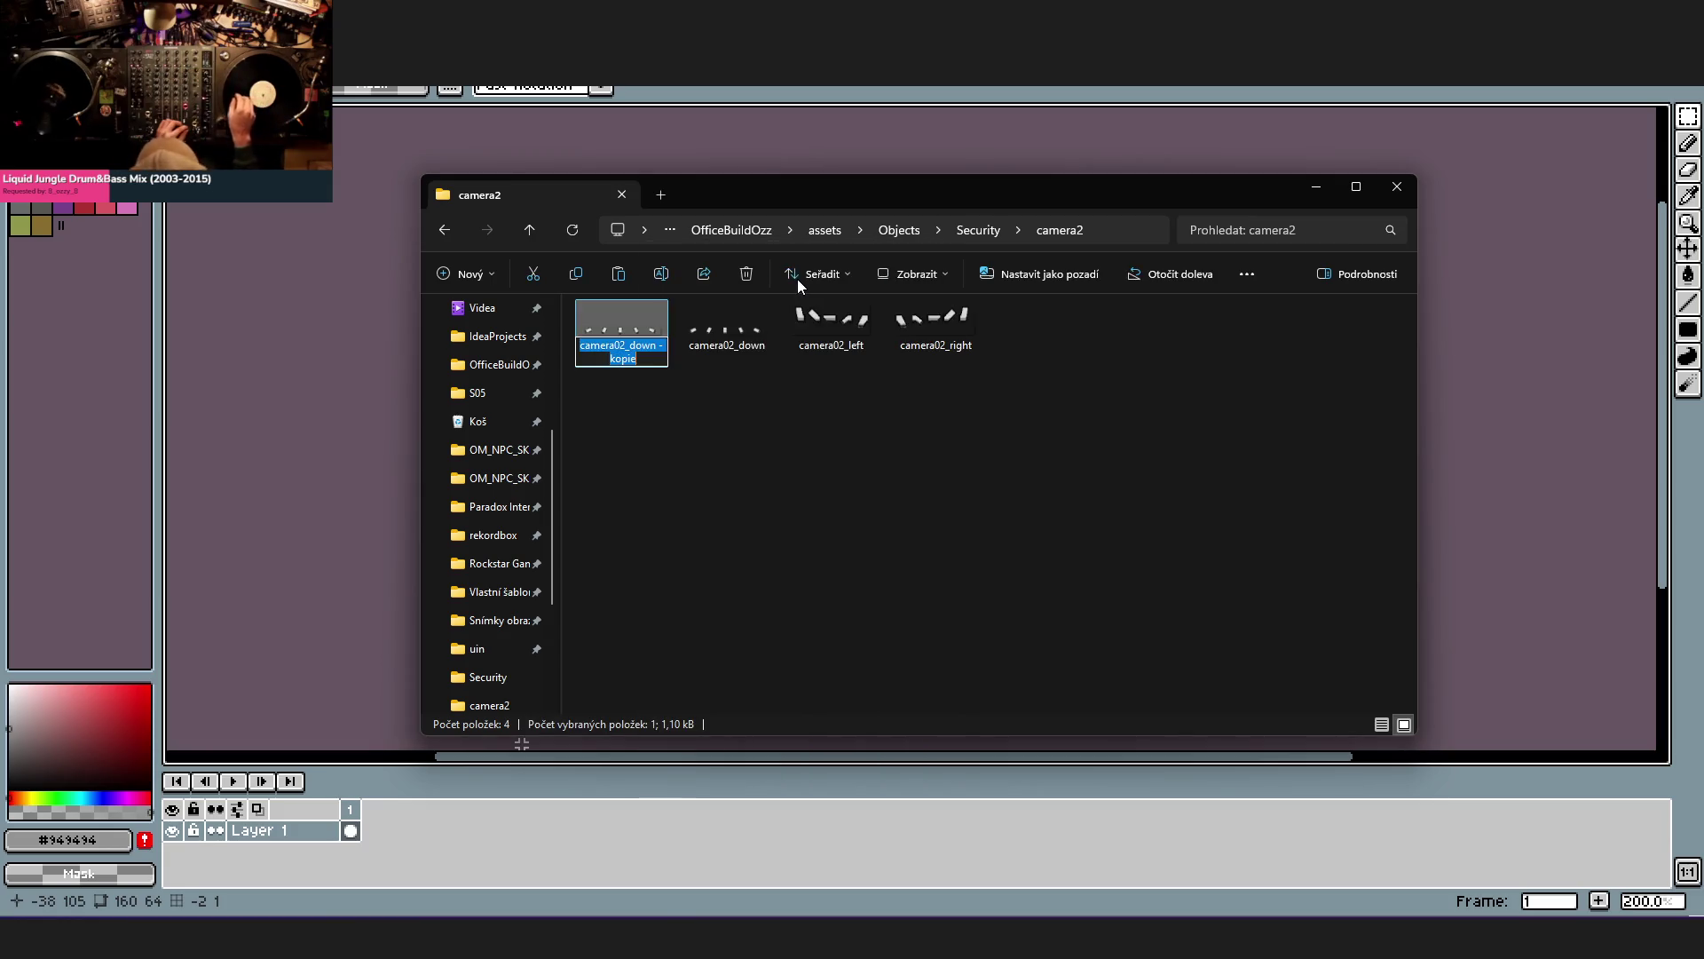
type("camera02_up")
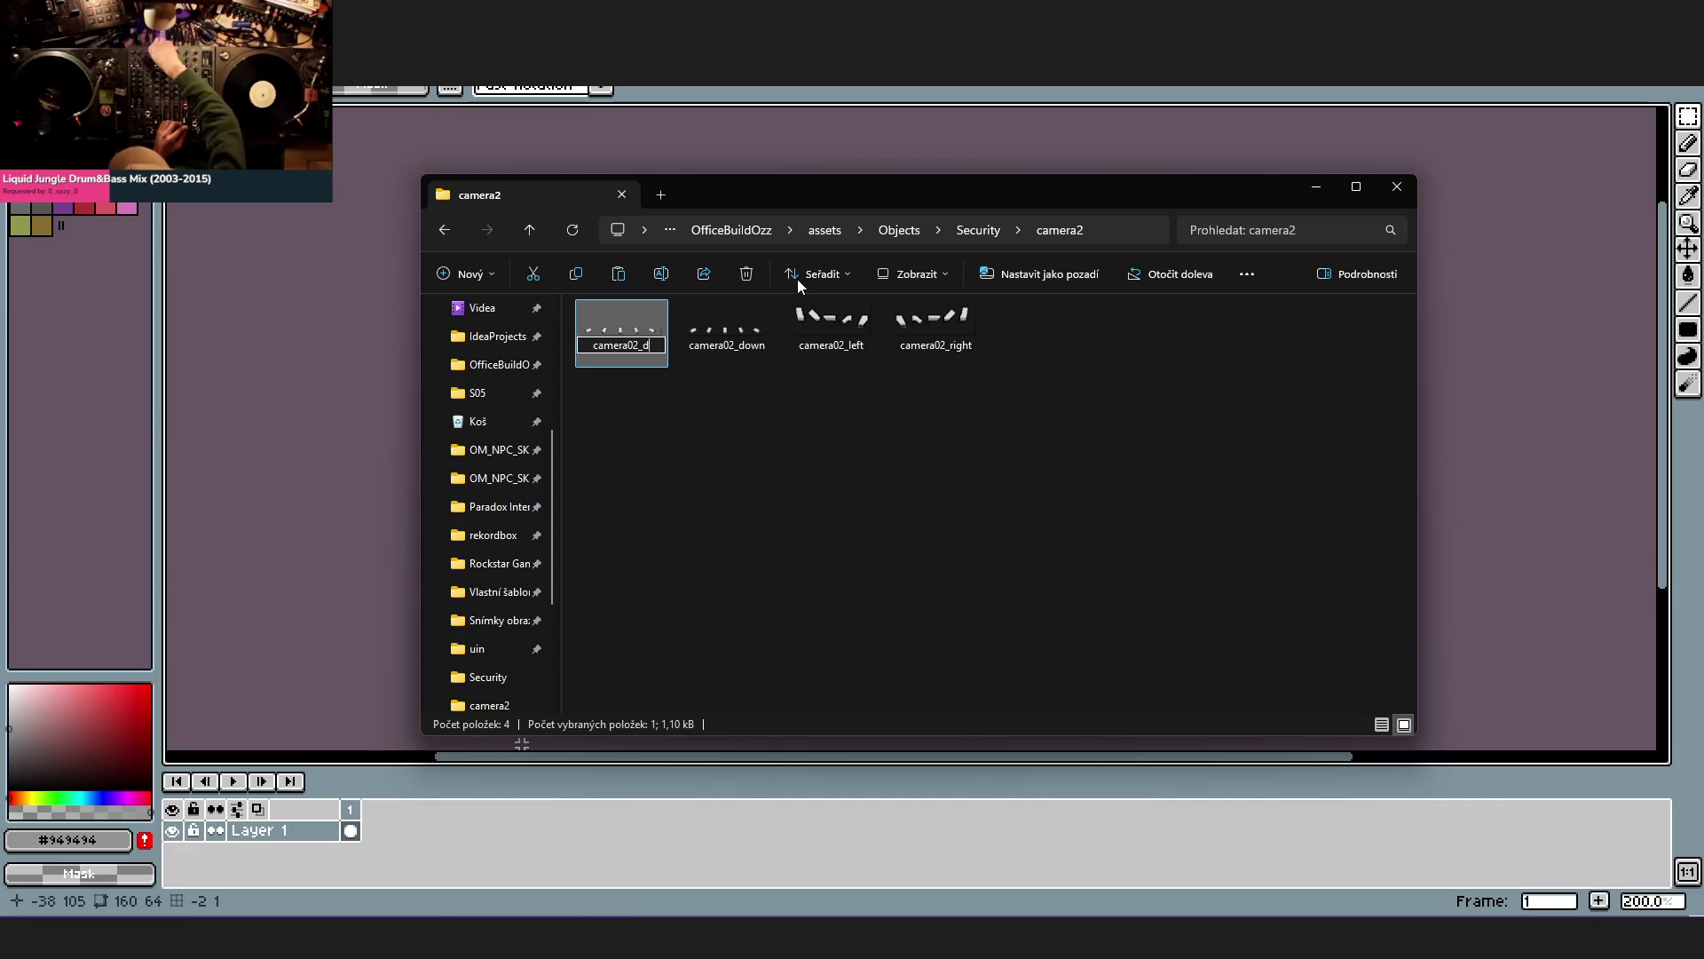
key("Return")
left_click(899, 467)
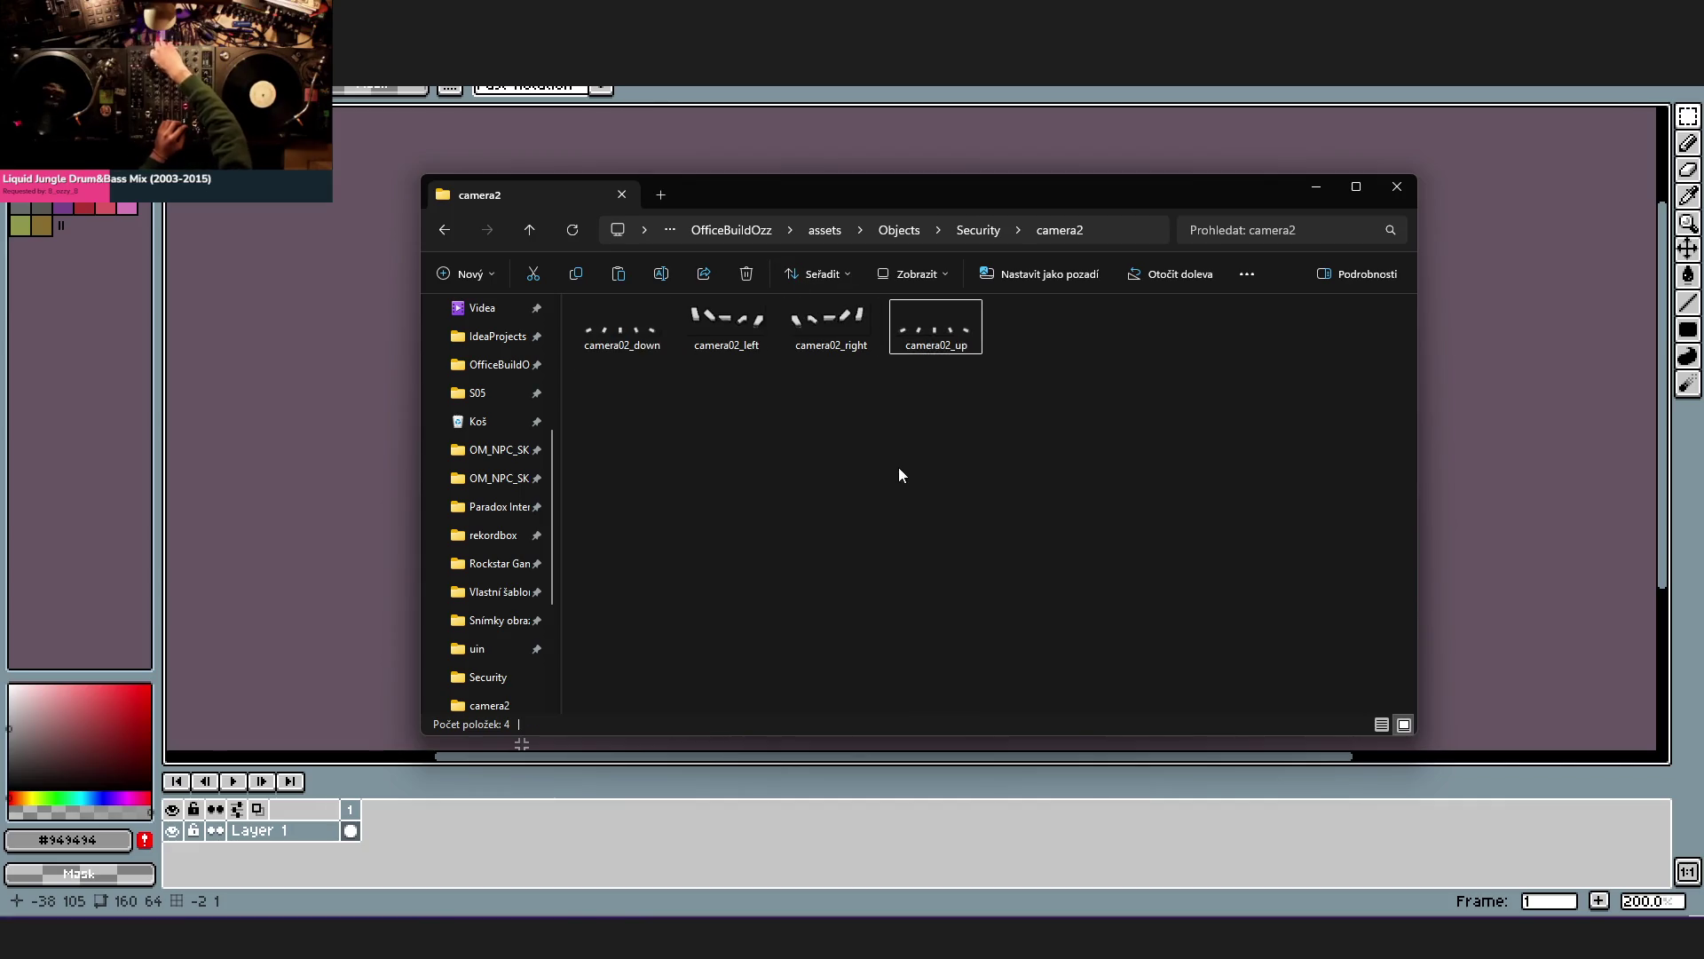
left_click(1488, 209)
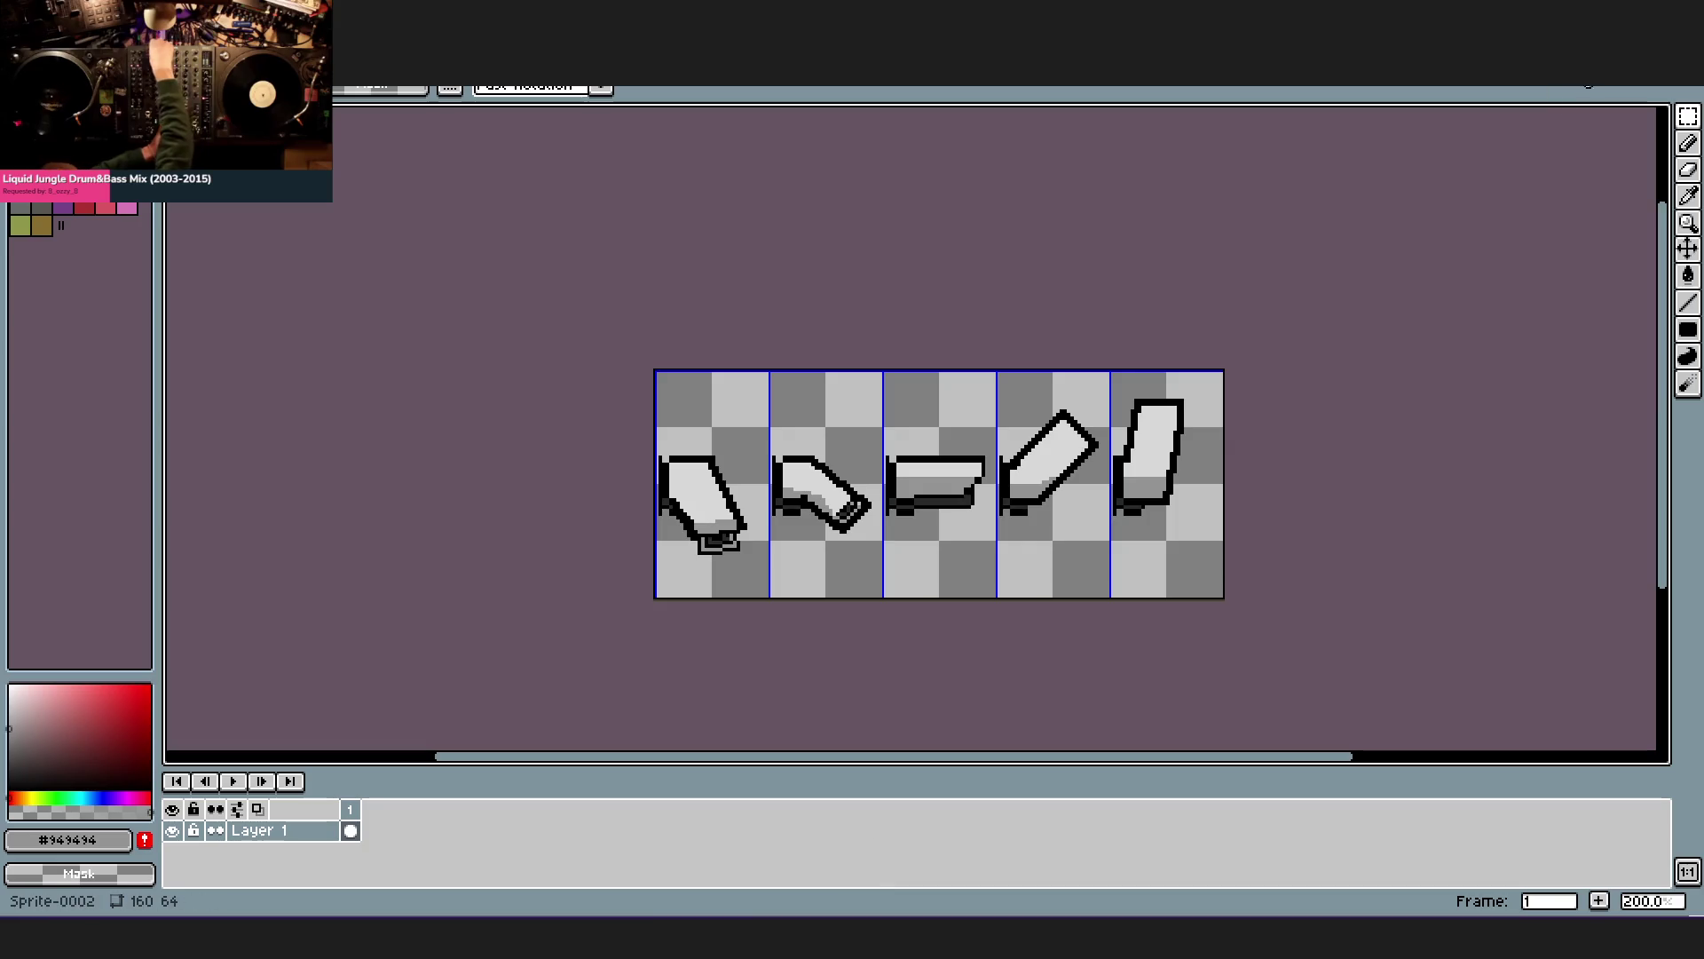
- In IntelliJ IDEA, open Objects_furniture.json via Search Everywhere with 'objectfurn'
key("alt+Tab")
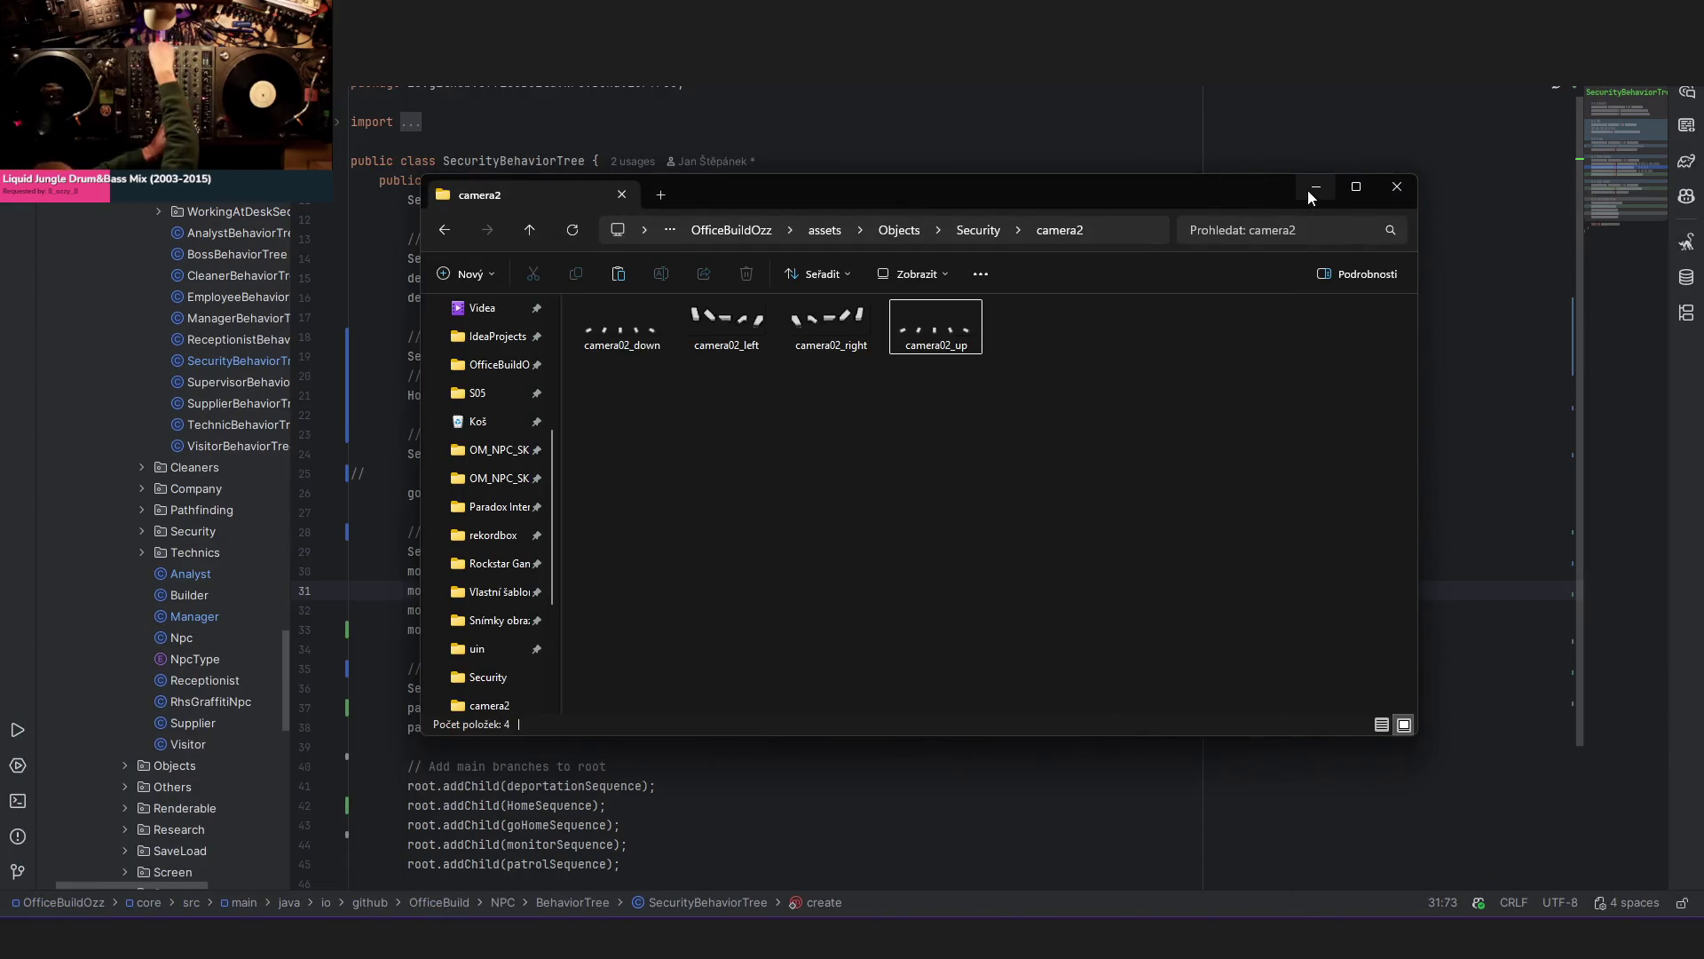
left_click(1314, 189)
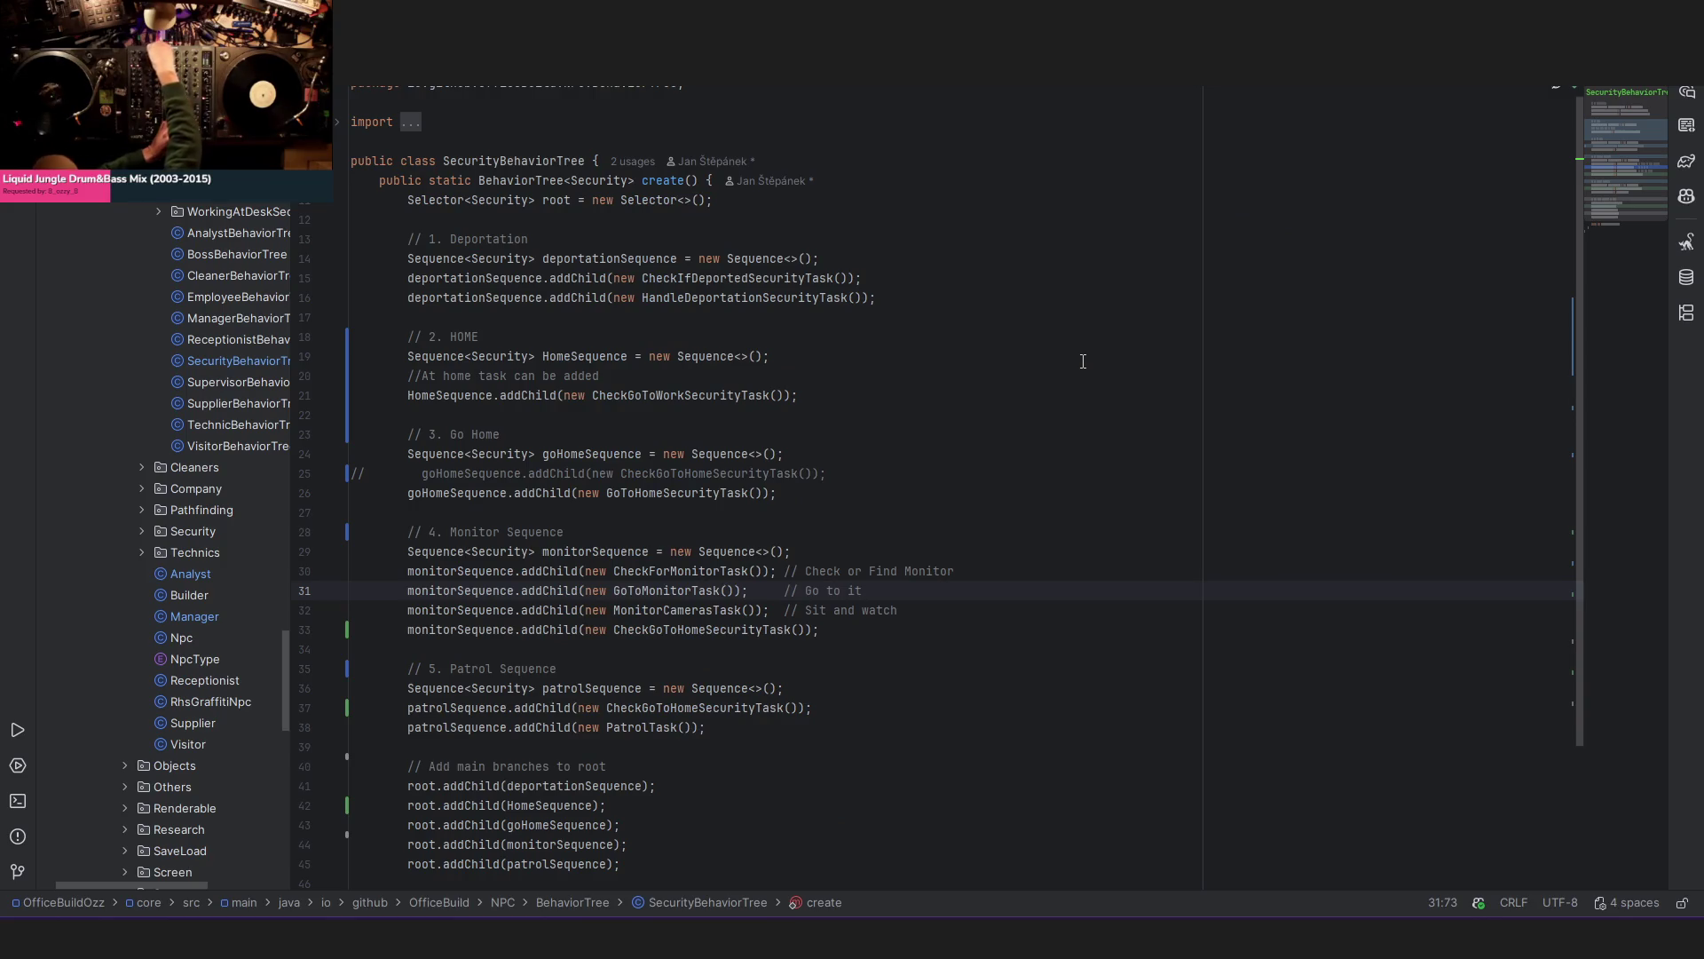
key("shift")
key("shift")
type("objectf")
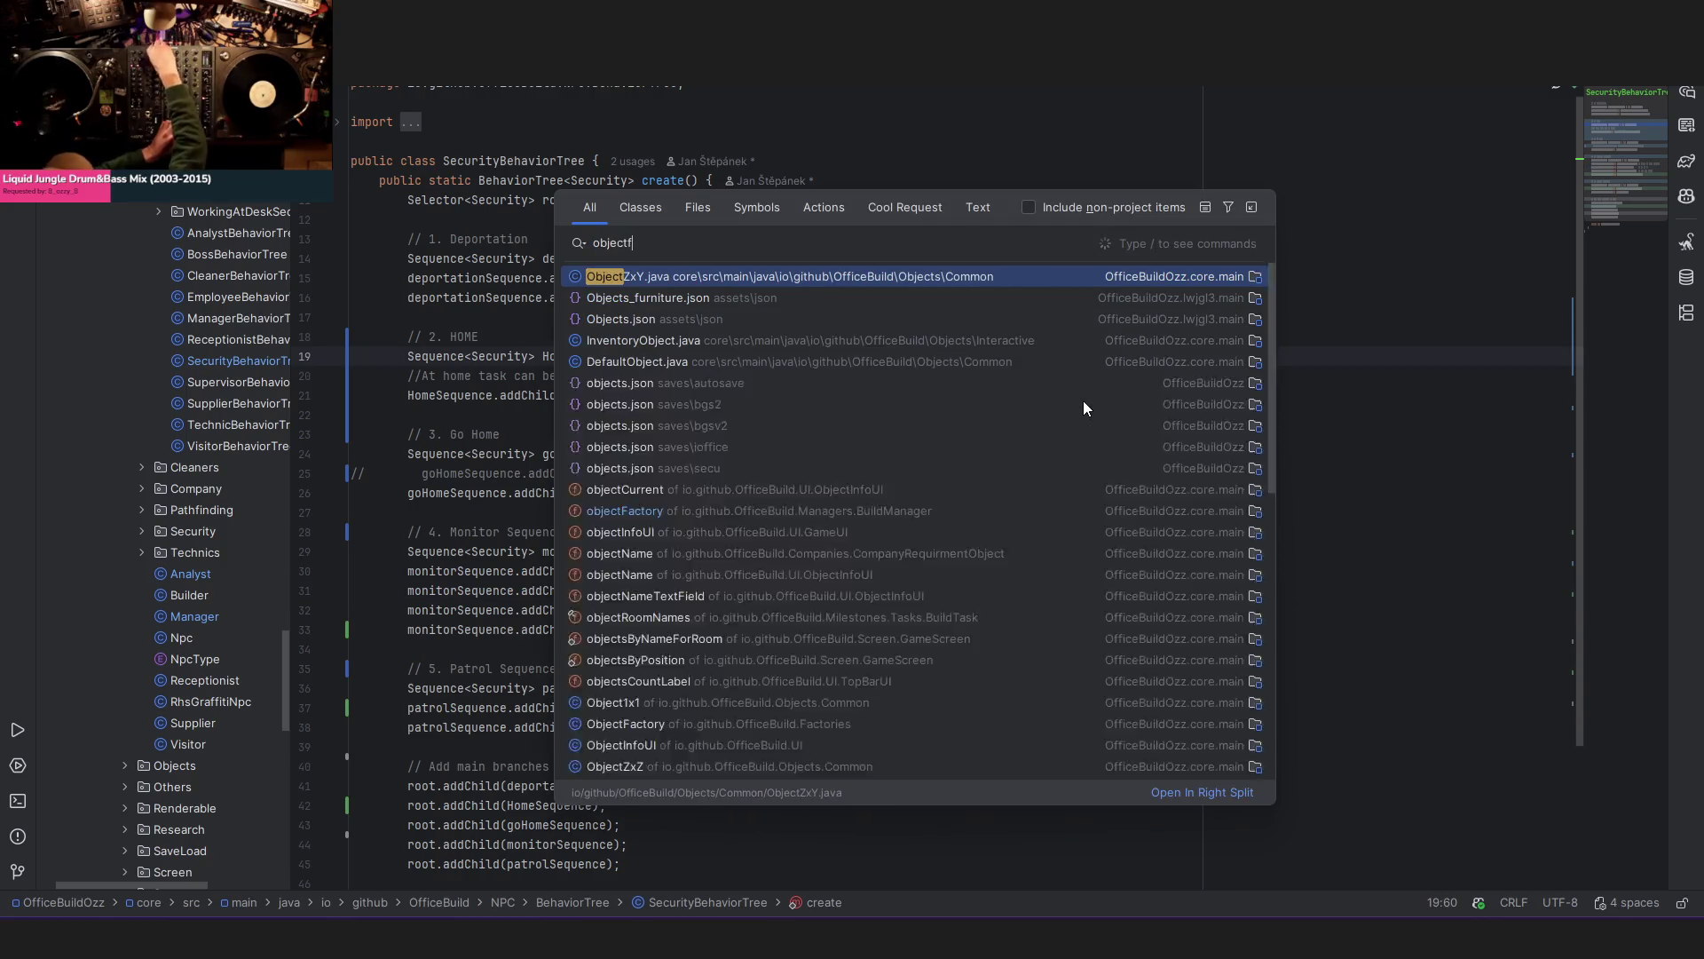
type("urniture")
key("Return")
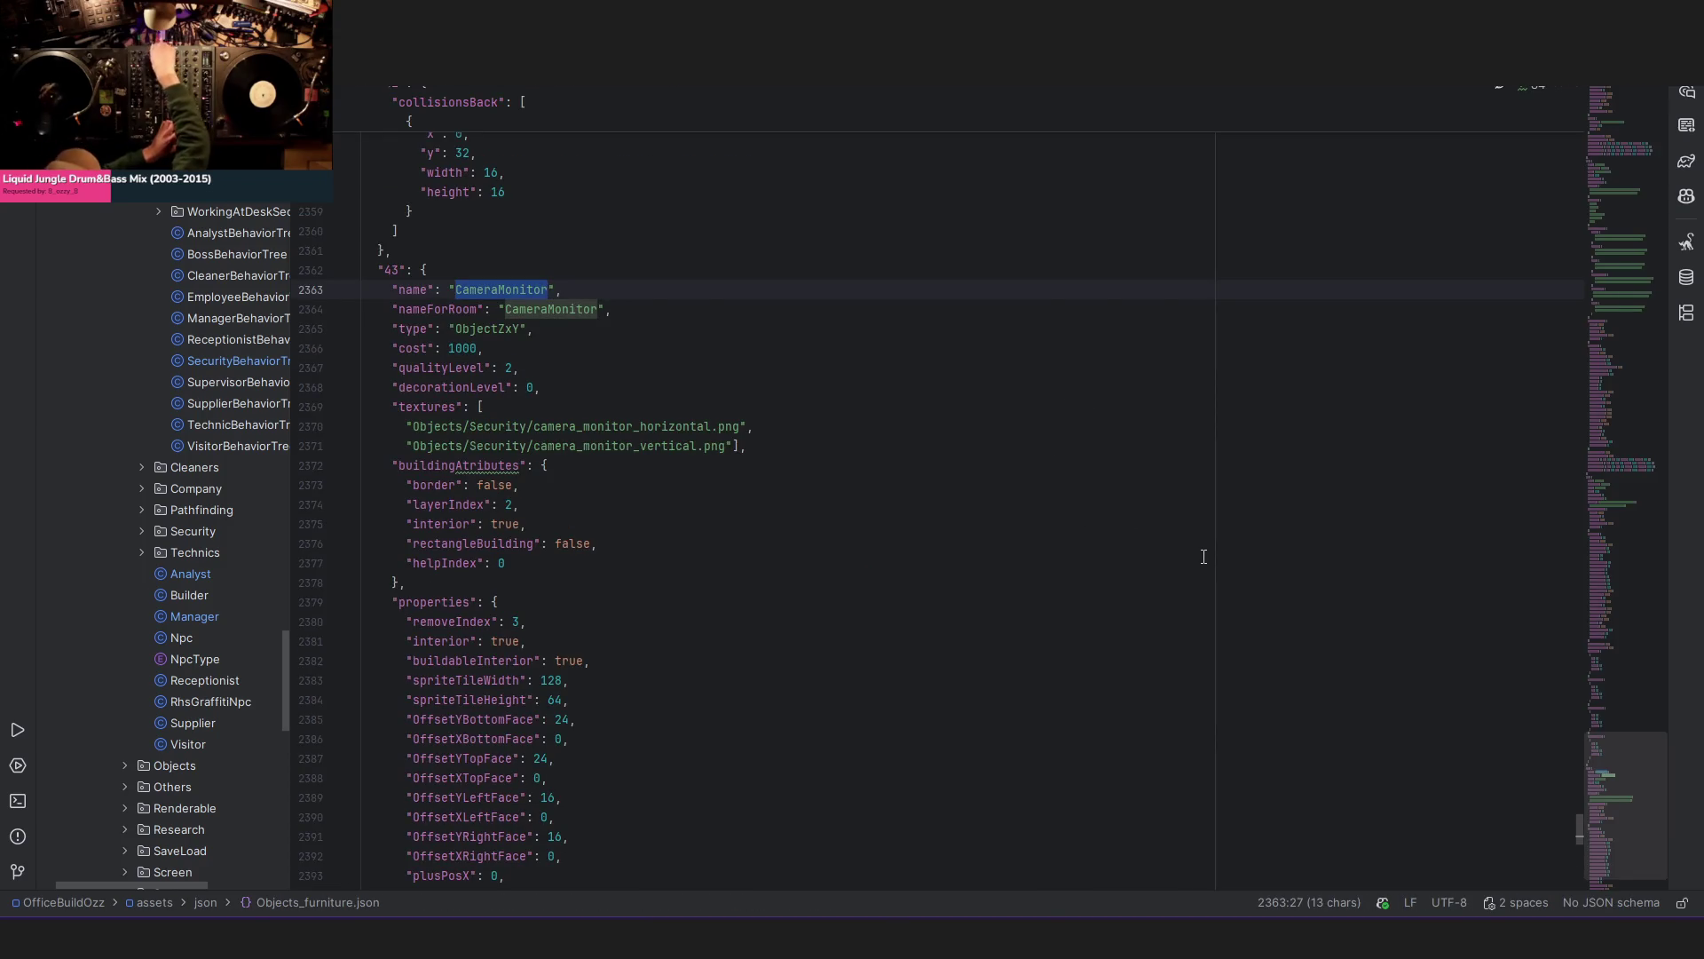
scroll(1203, 556, "up", 3)
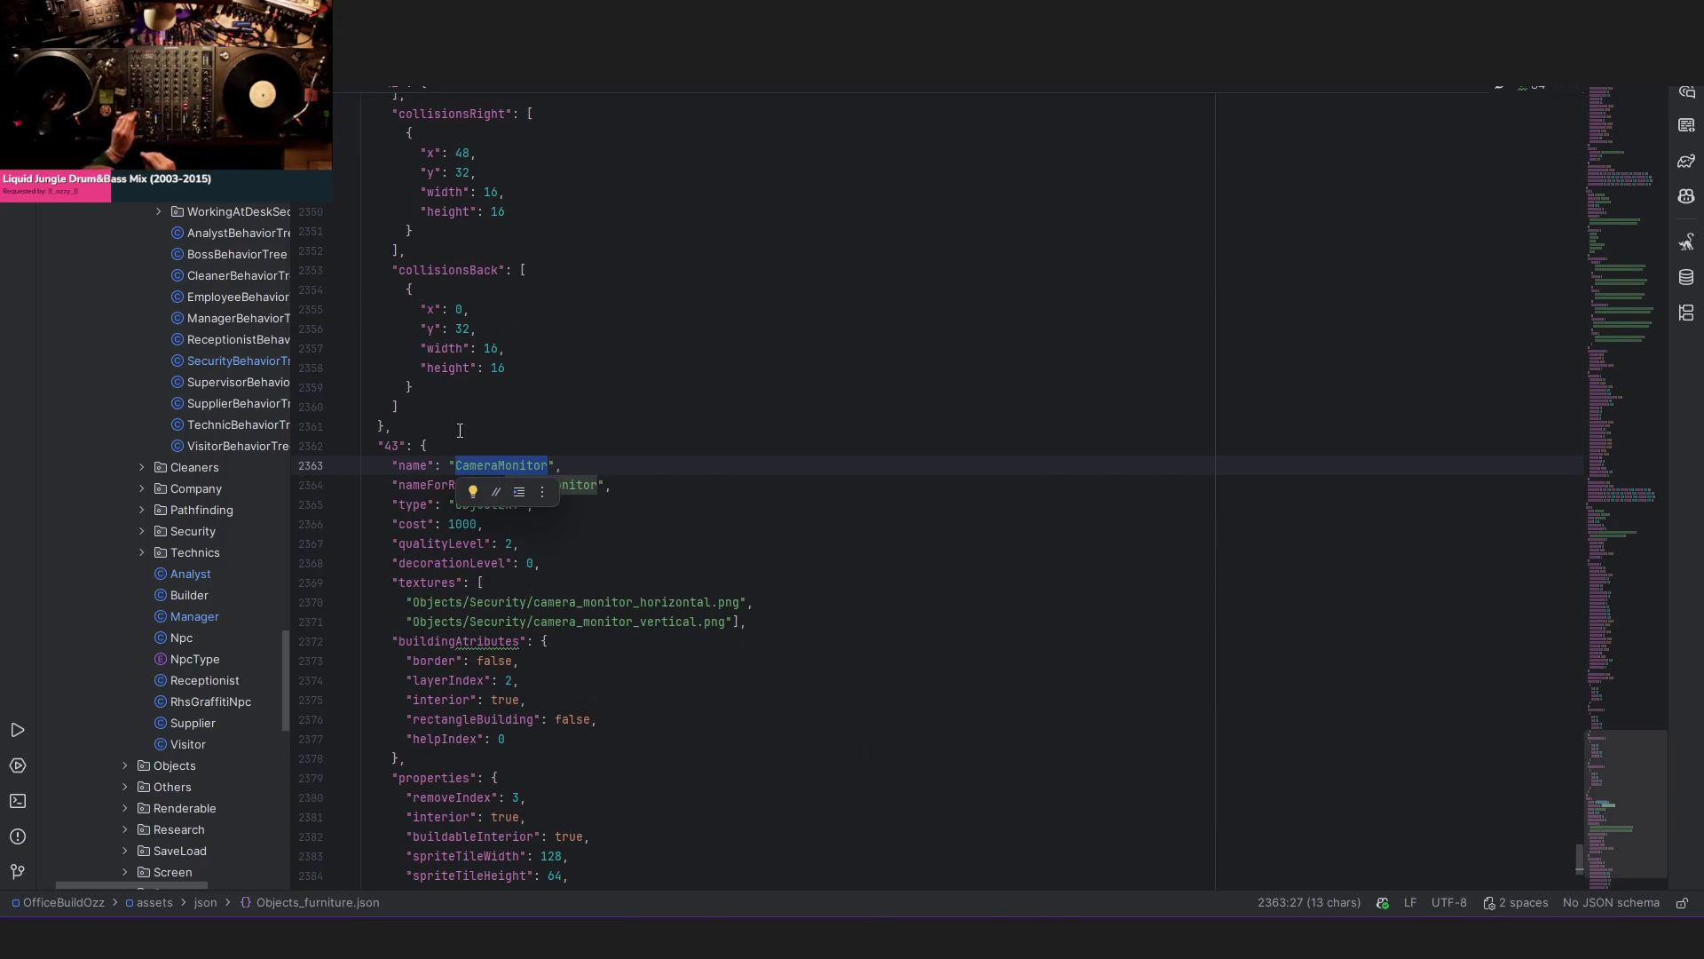
- Look over the camera entries and search the file for 'door', then start another file search
left_click(456, 427)
scroll(456, 429, "up", 5)
scroll(455, 429, "up", 6)
scroll(456, 430, "up", 6)
scroll(456, 426, "up", 10)
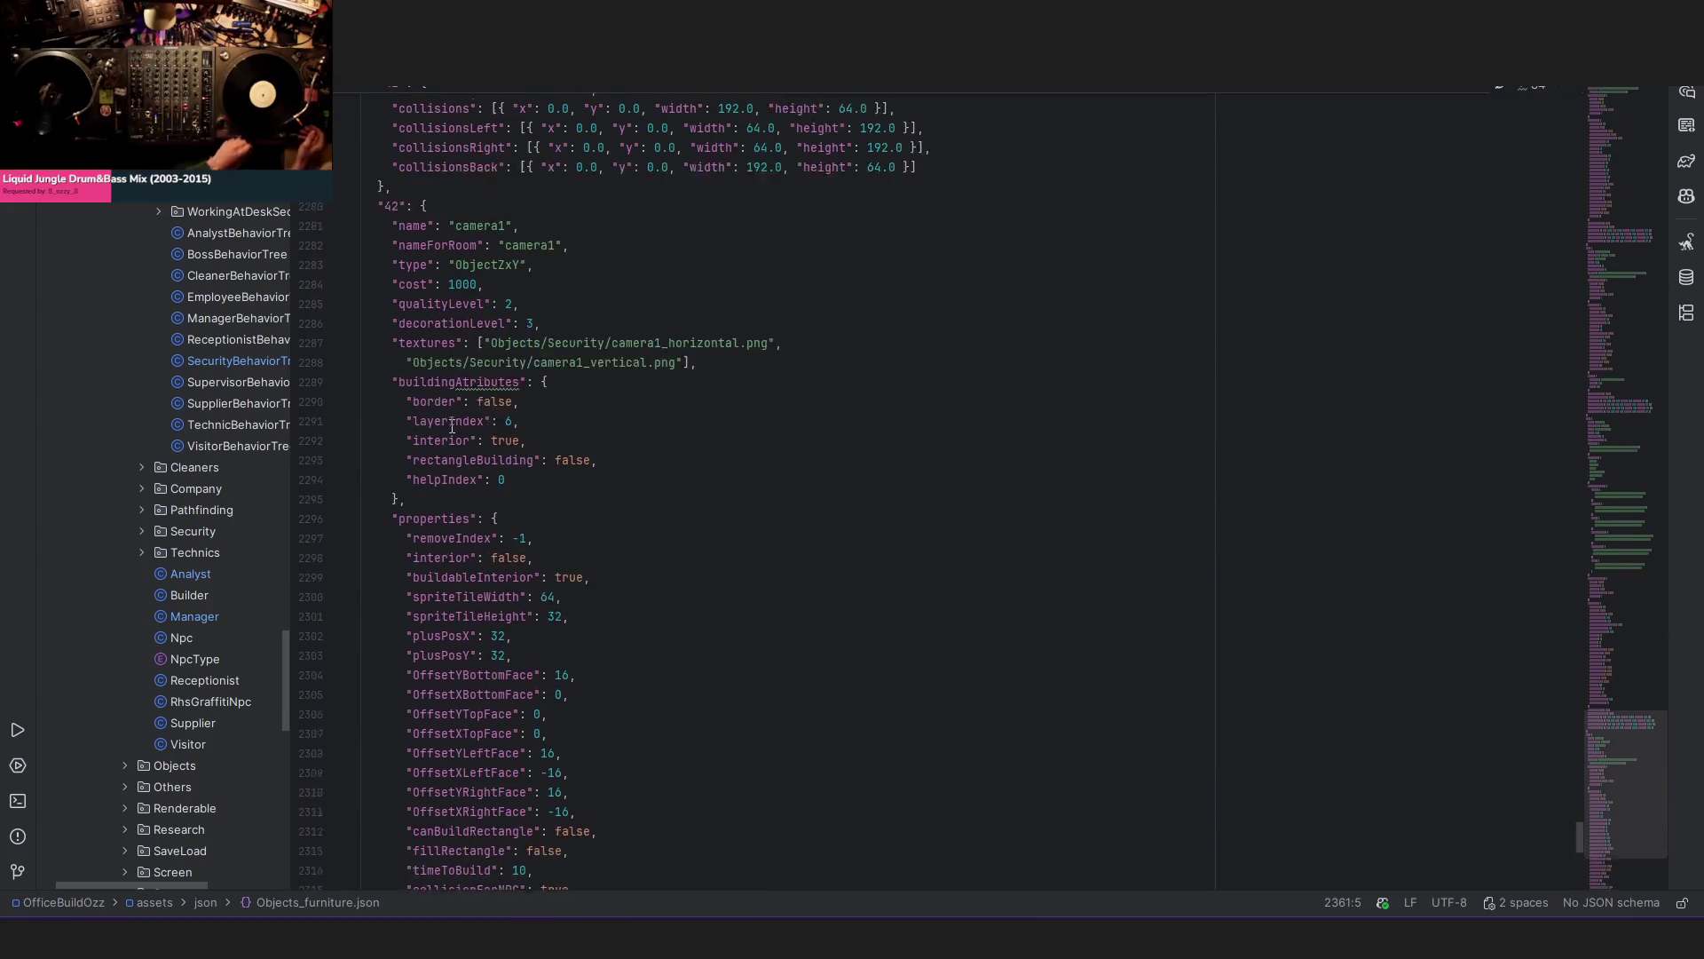
scroll(678, 467, "up", 5)
key("ctrl+f")
type("door")
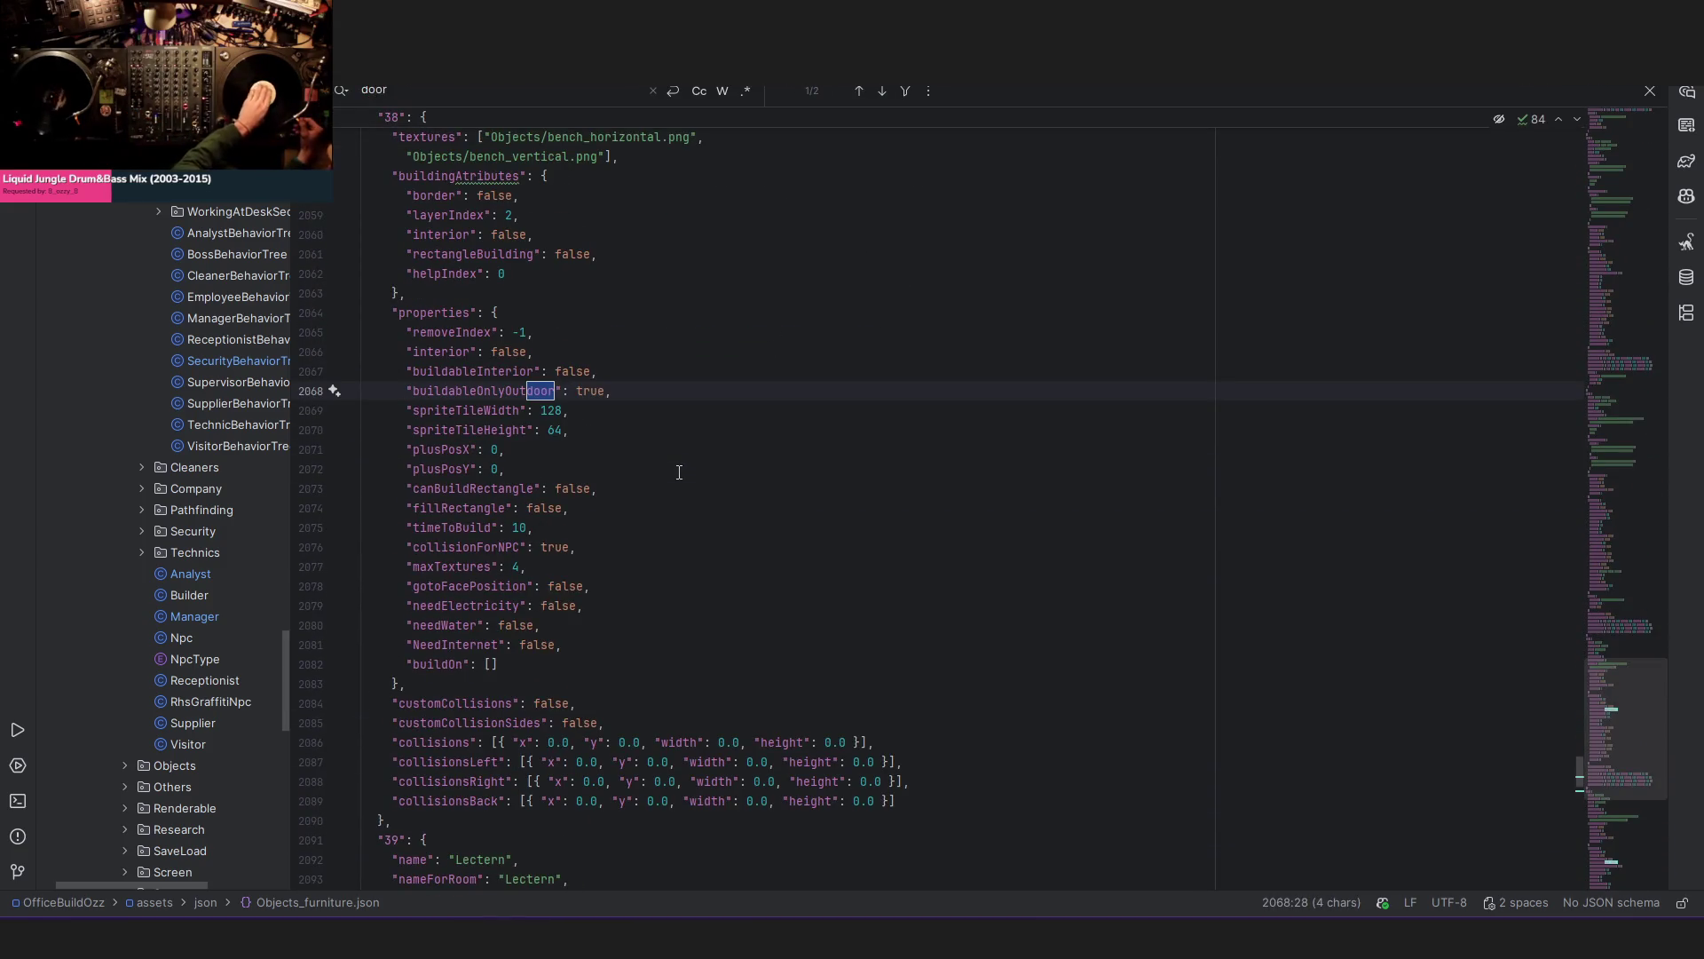
scroll(678, 471, "up", 3)
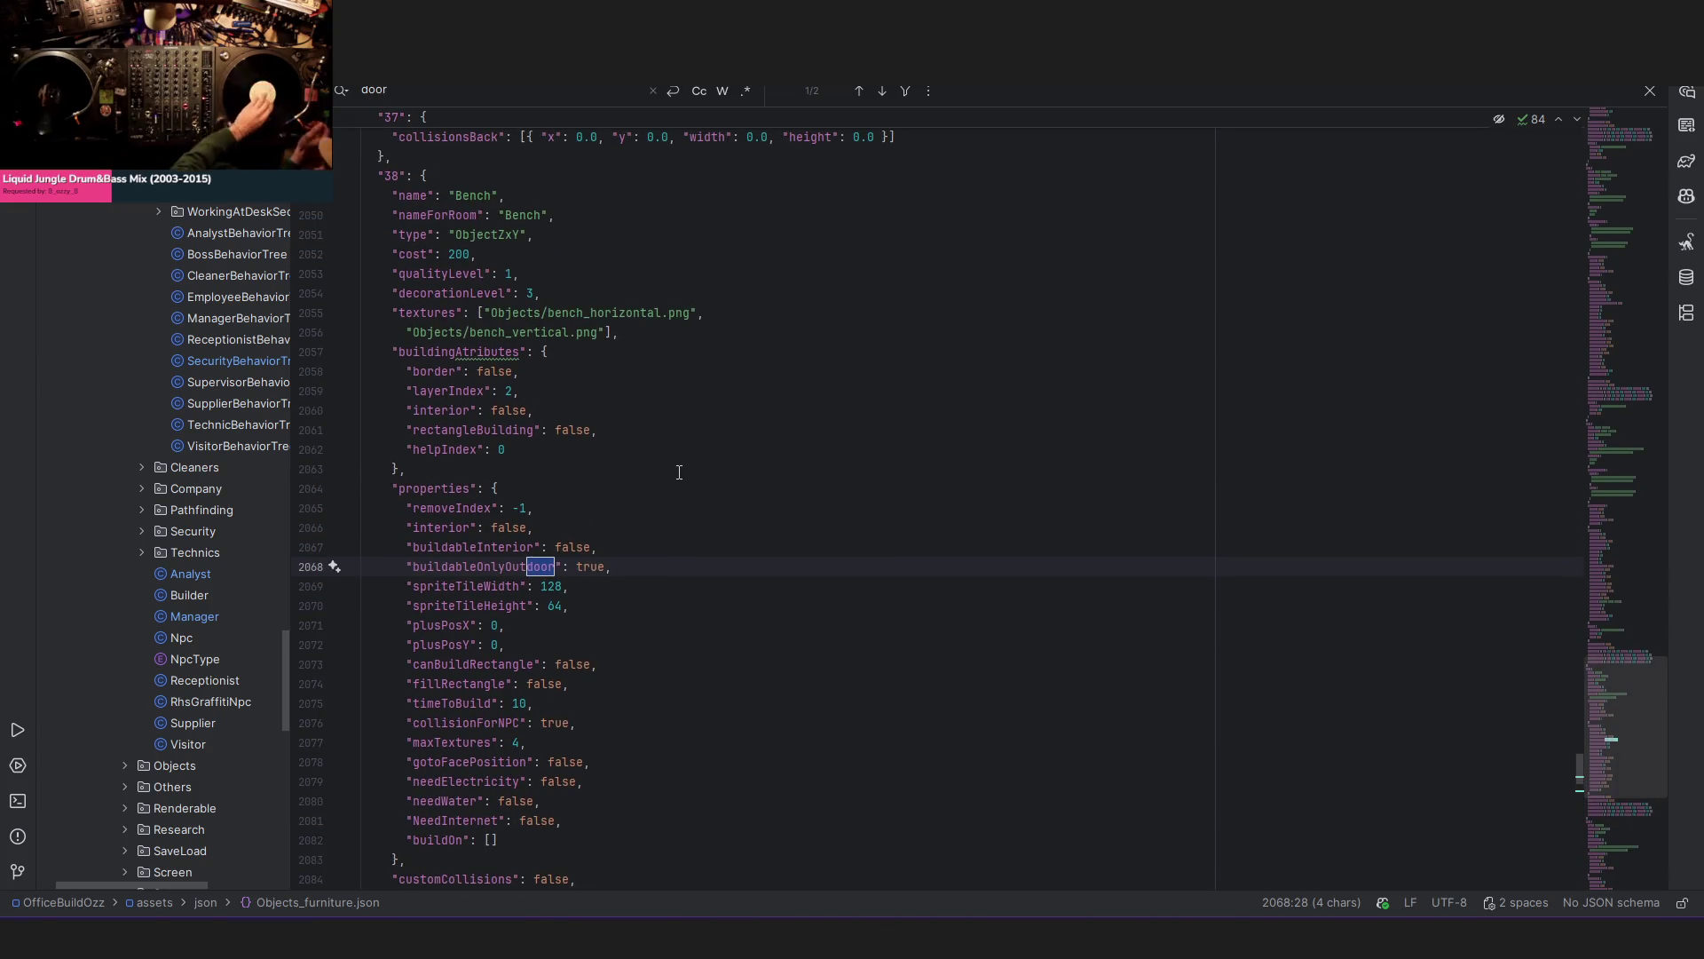
scroll(678, 471, "down", 6)
scroll(677, 471, "up", 7)
type("U")
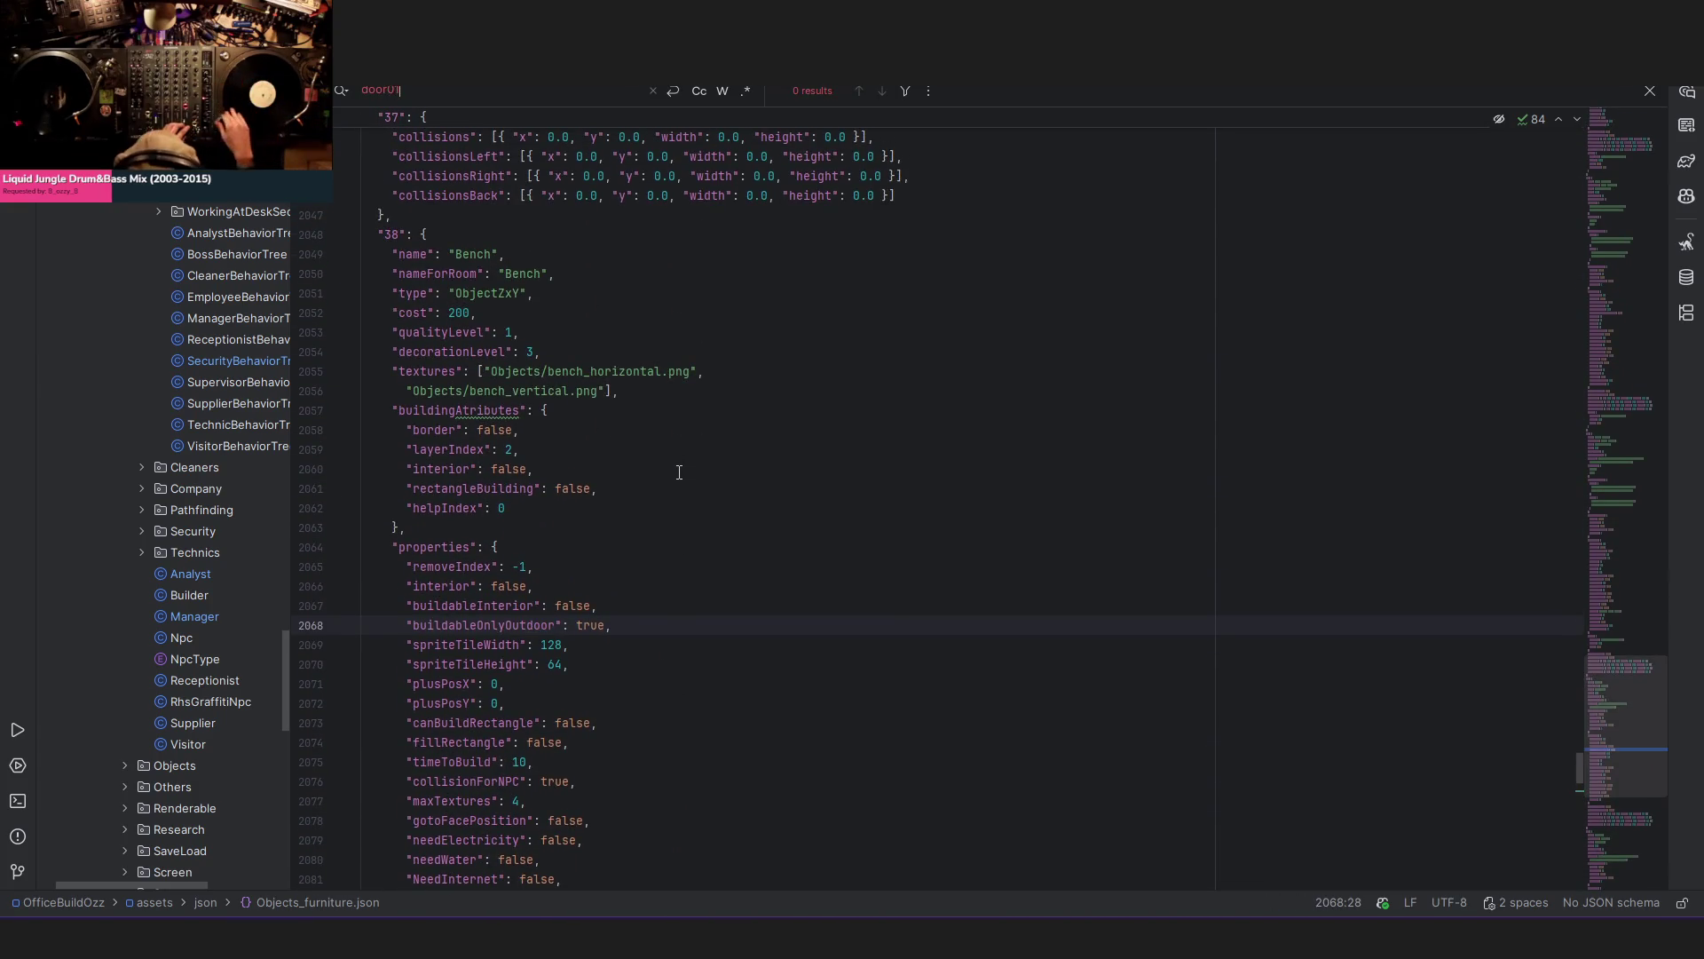
key("Escape")
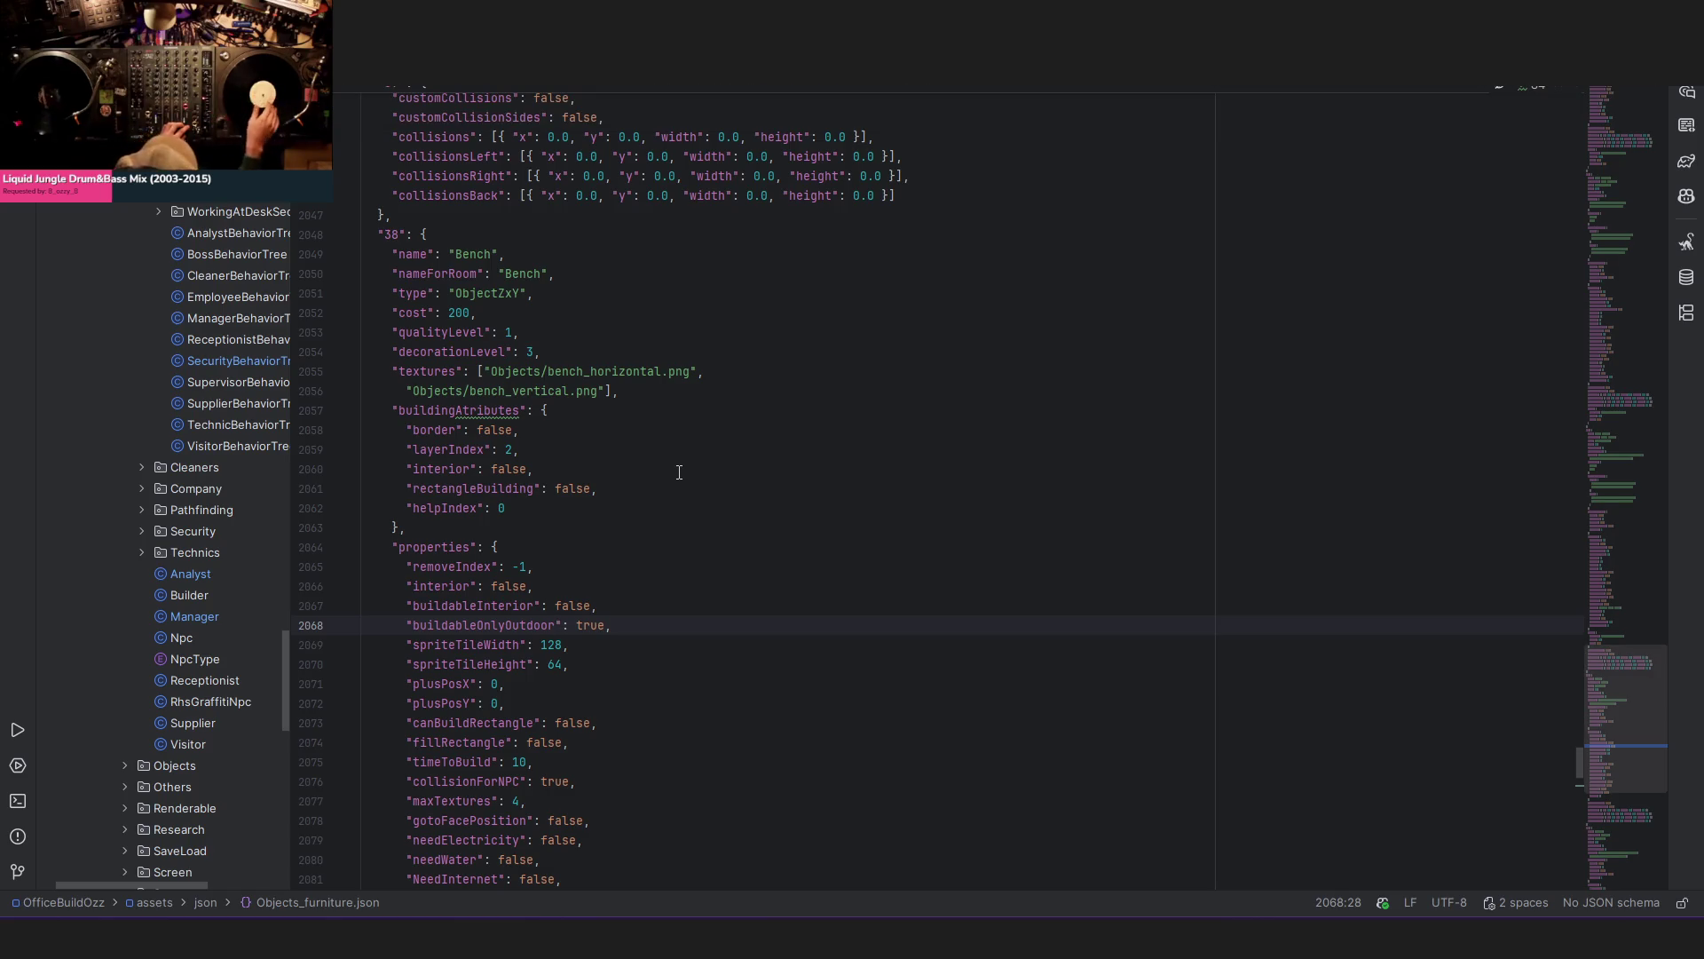
key("shift")
key("shift")
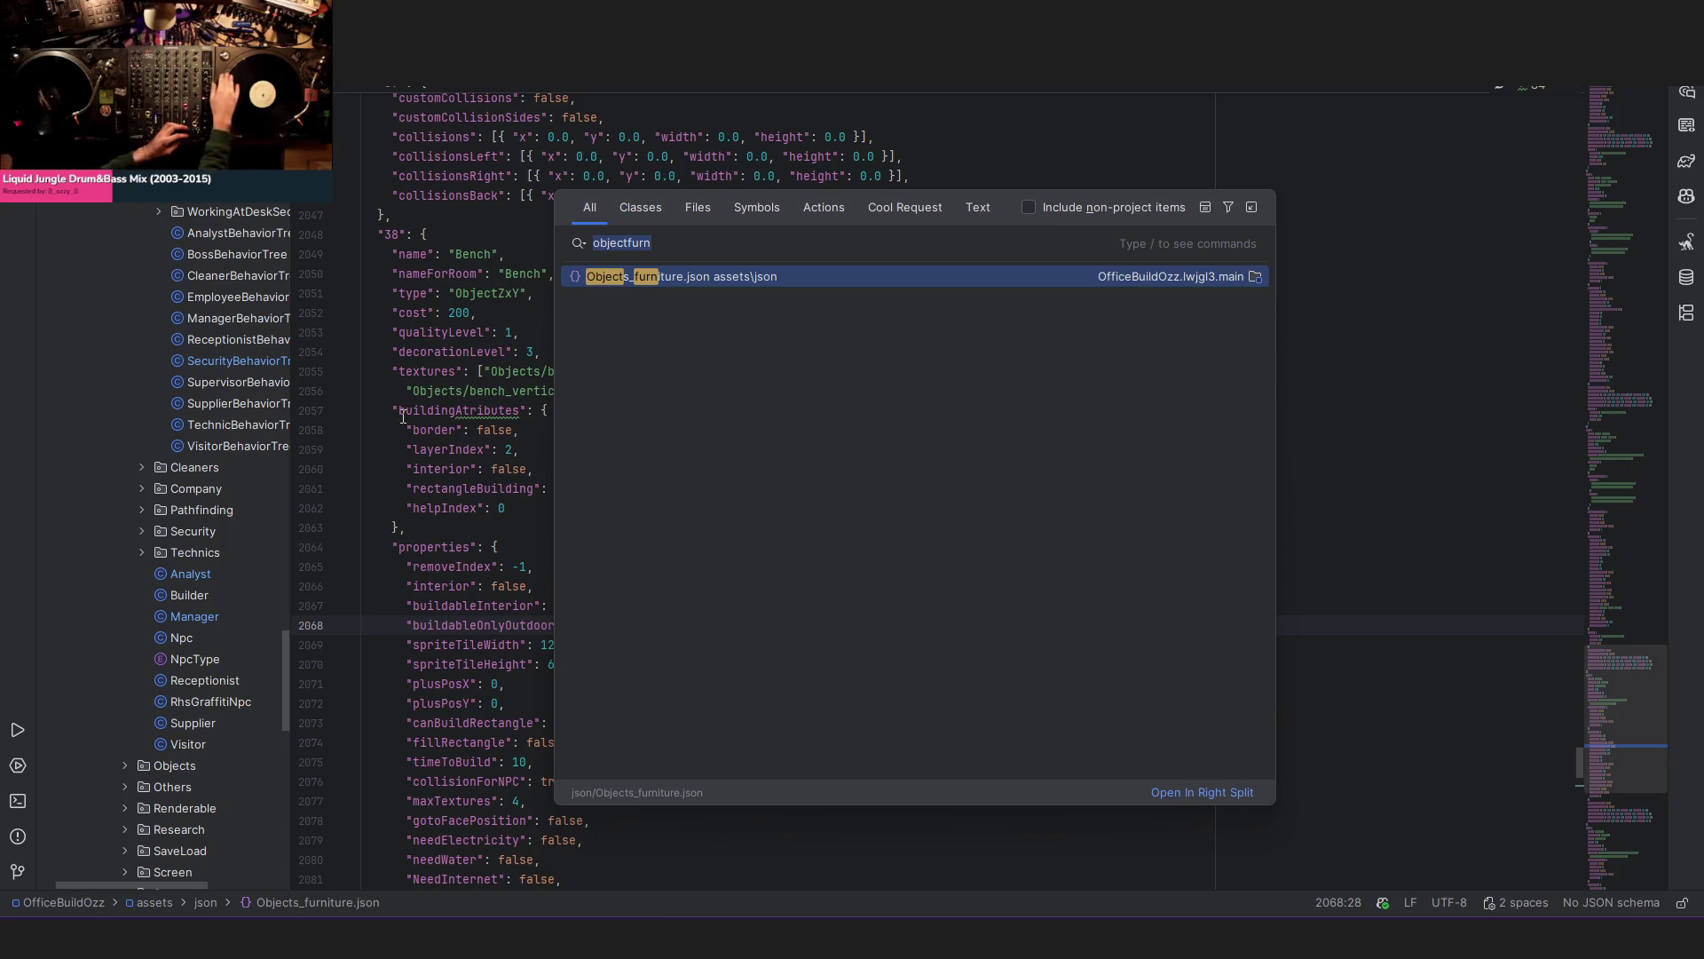
type("basic")
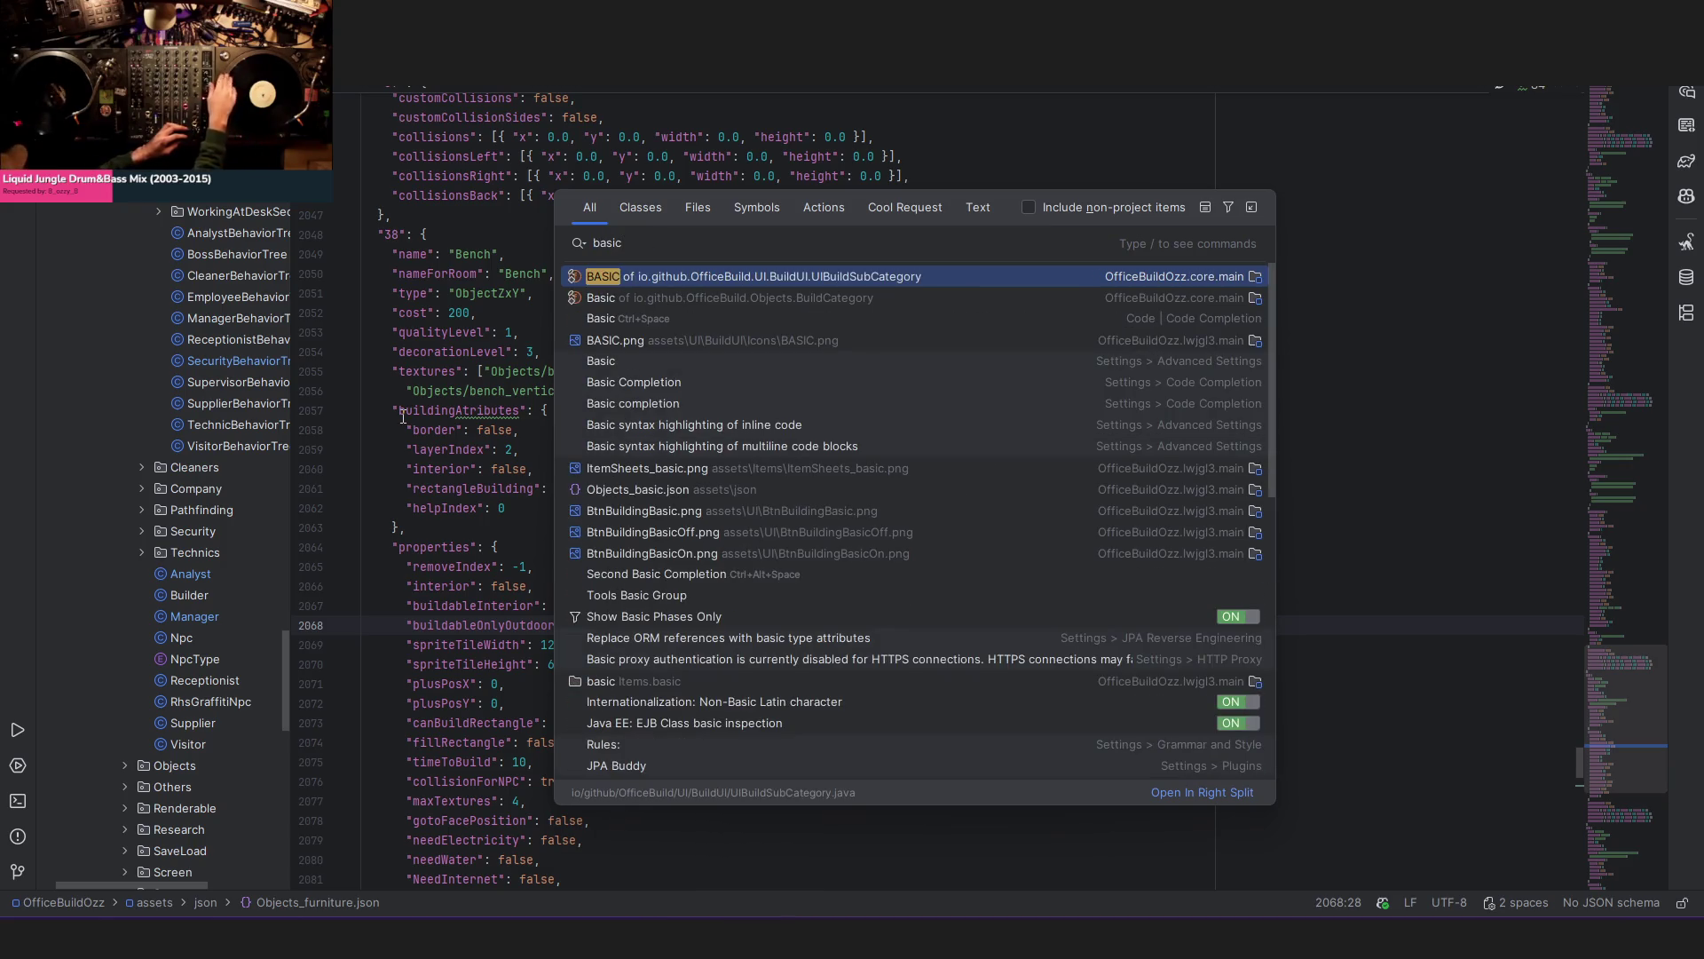
- Pick Objects_basic.json from the search results and open it
key("Down")
key("Down")
key("Down")
key("Down")
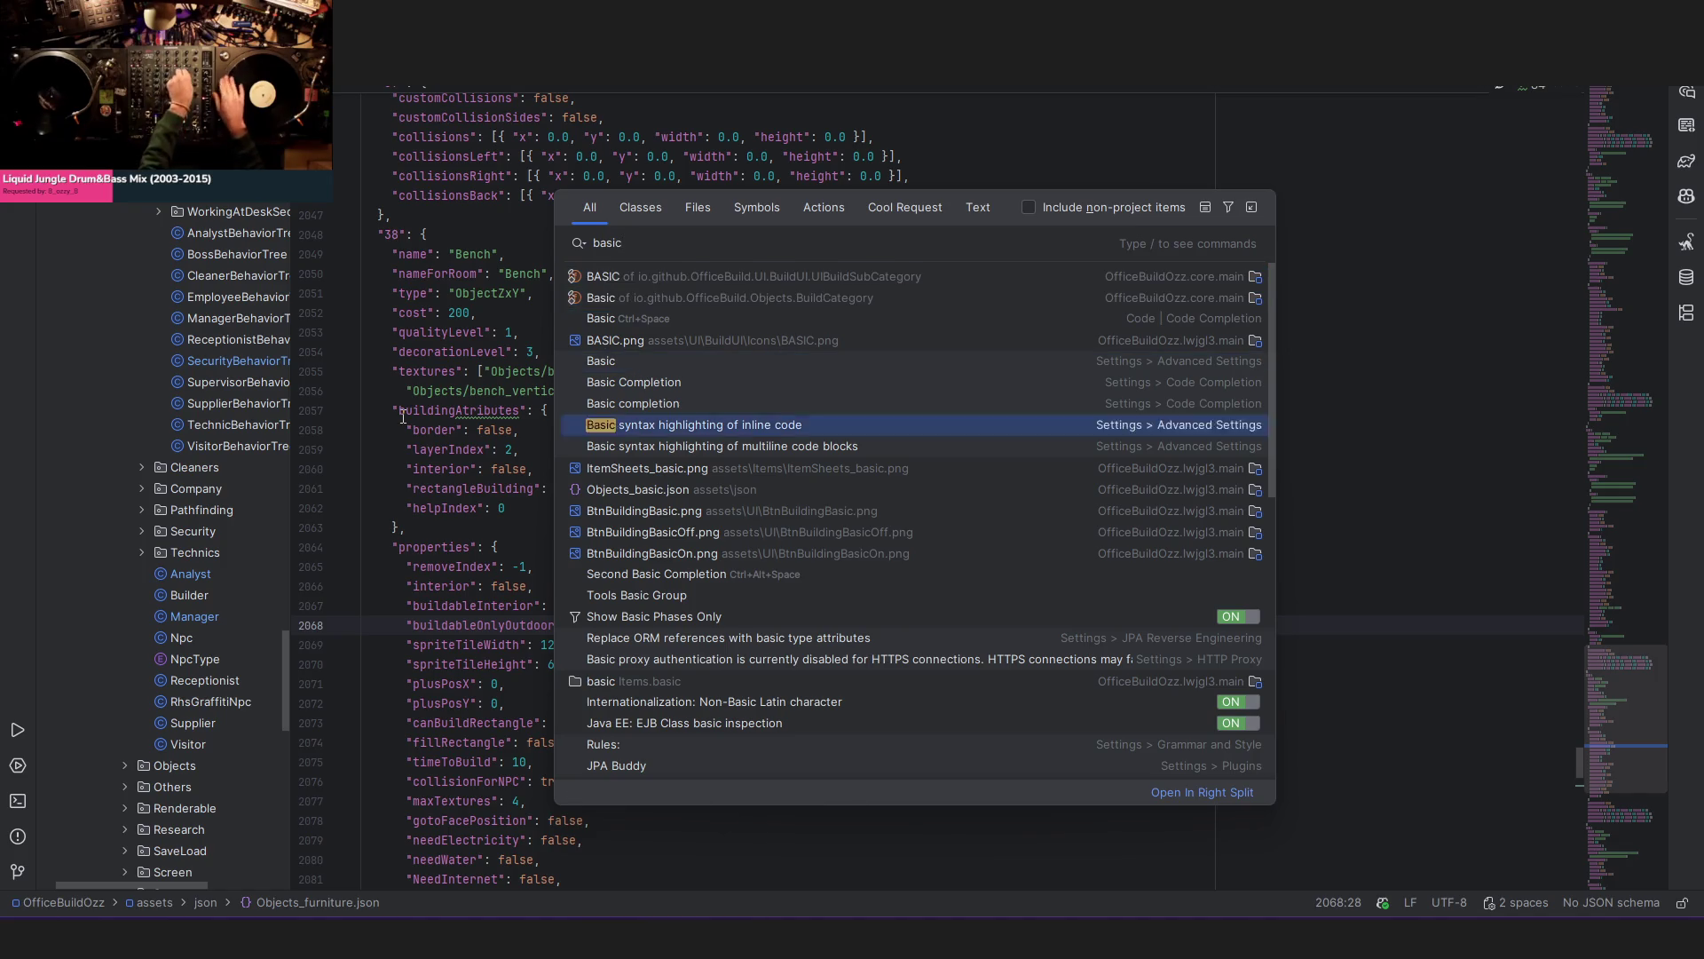
key("Down")
key("Down")
key("Down")
key("Escape")
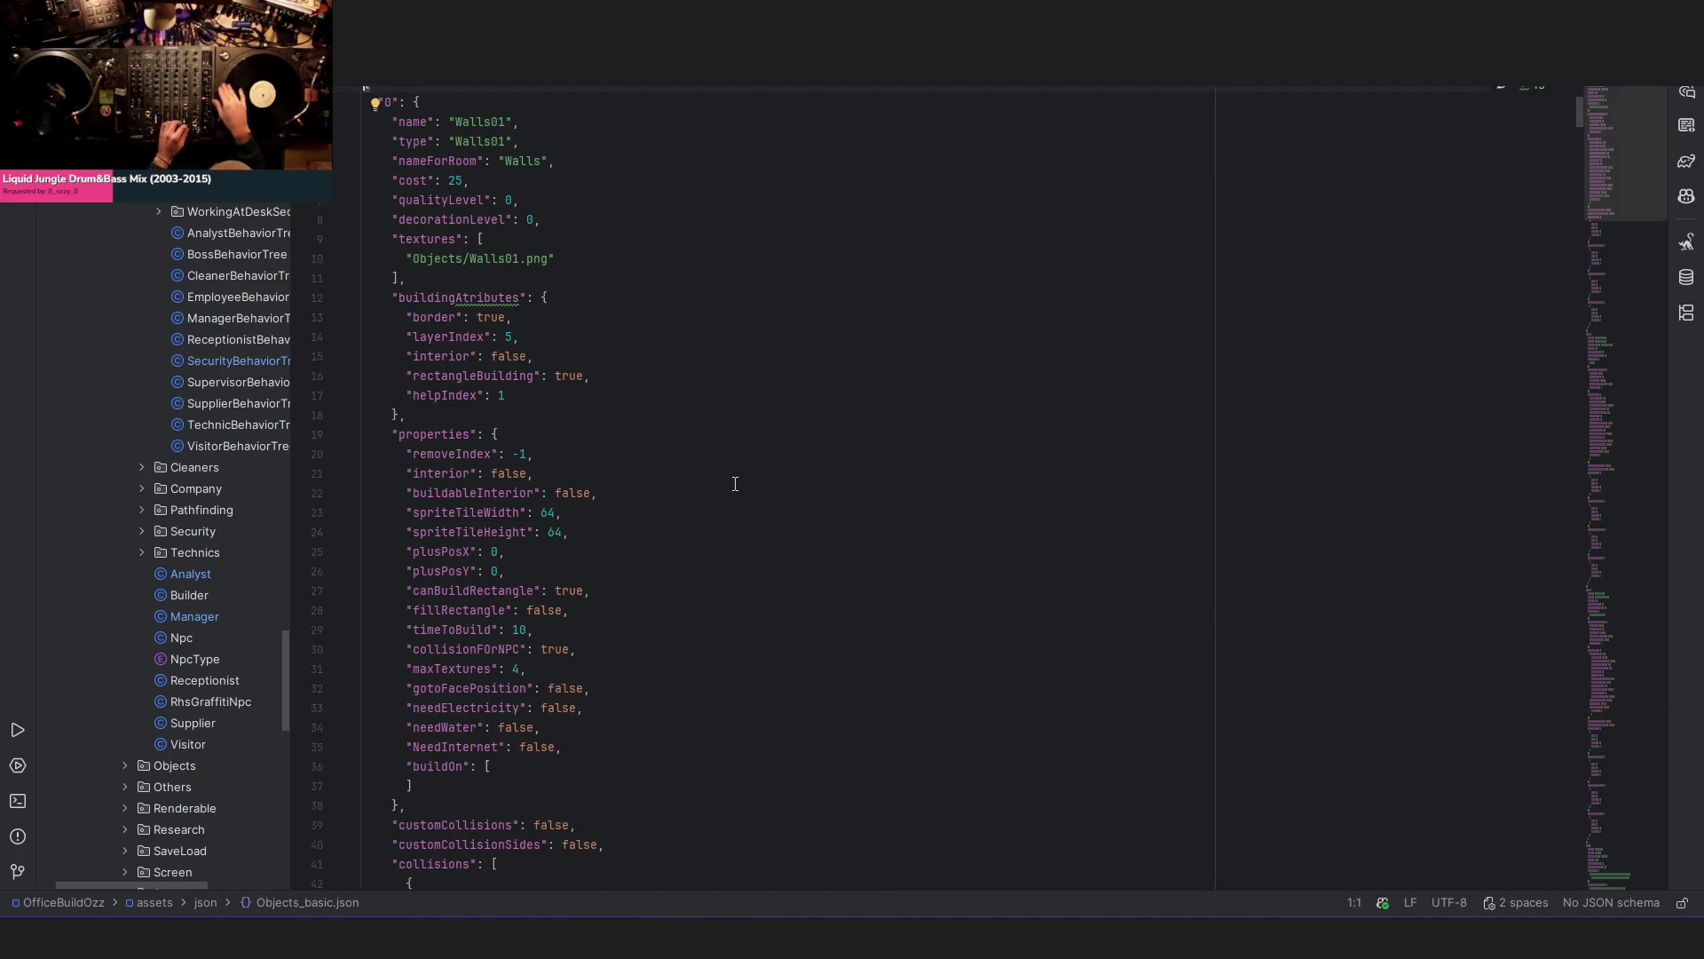
scroll(734, 483, "down", 3)
scroll(734, 483, "down", 10)
scroll(726, 493, "down", 2)
- Find 'door' to reach Door01 and highlight its four animationTextures lines, then return to Aseprite
key("ctrl+f")
type("doo")
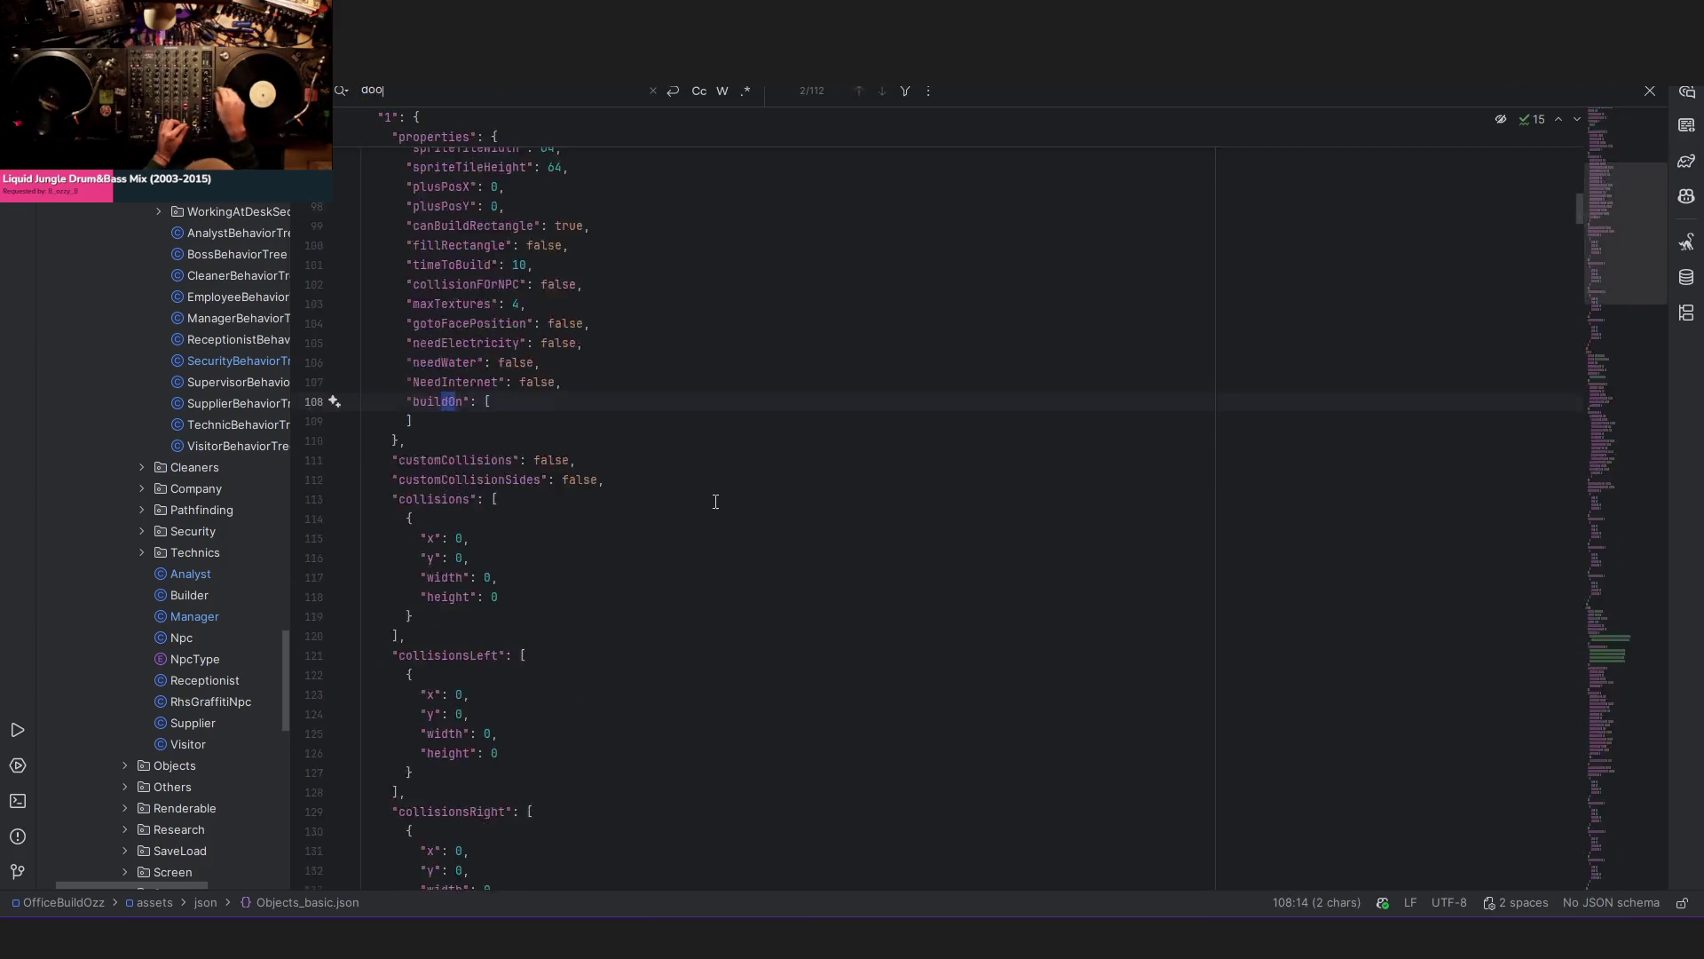
type("r")
key("Escape")
scroll(679, 510, "down", 4)
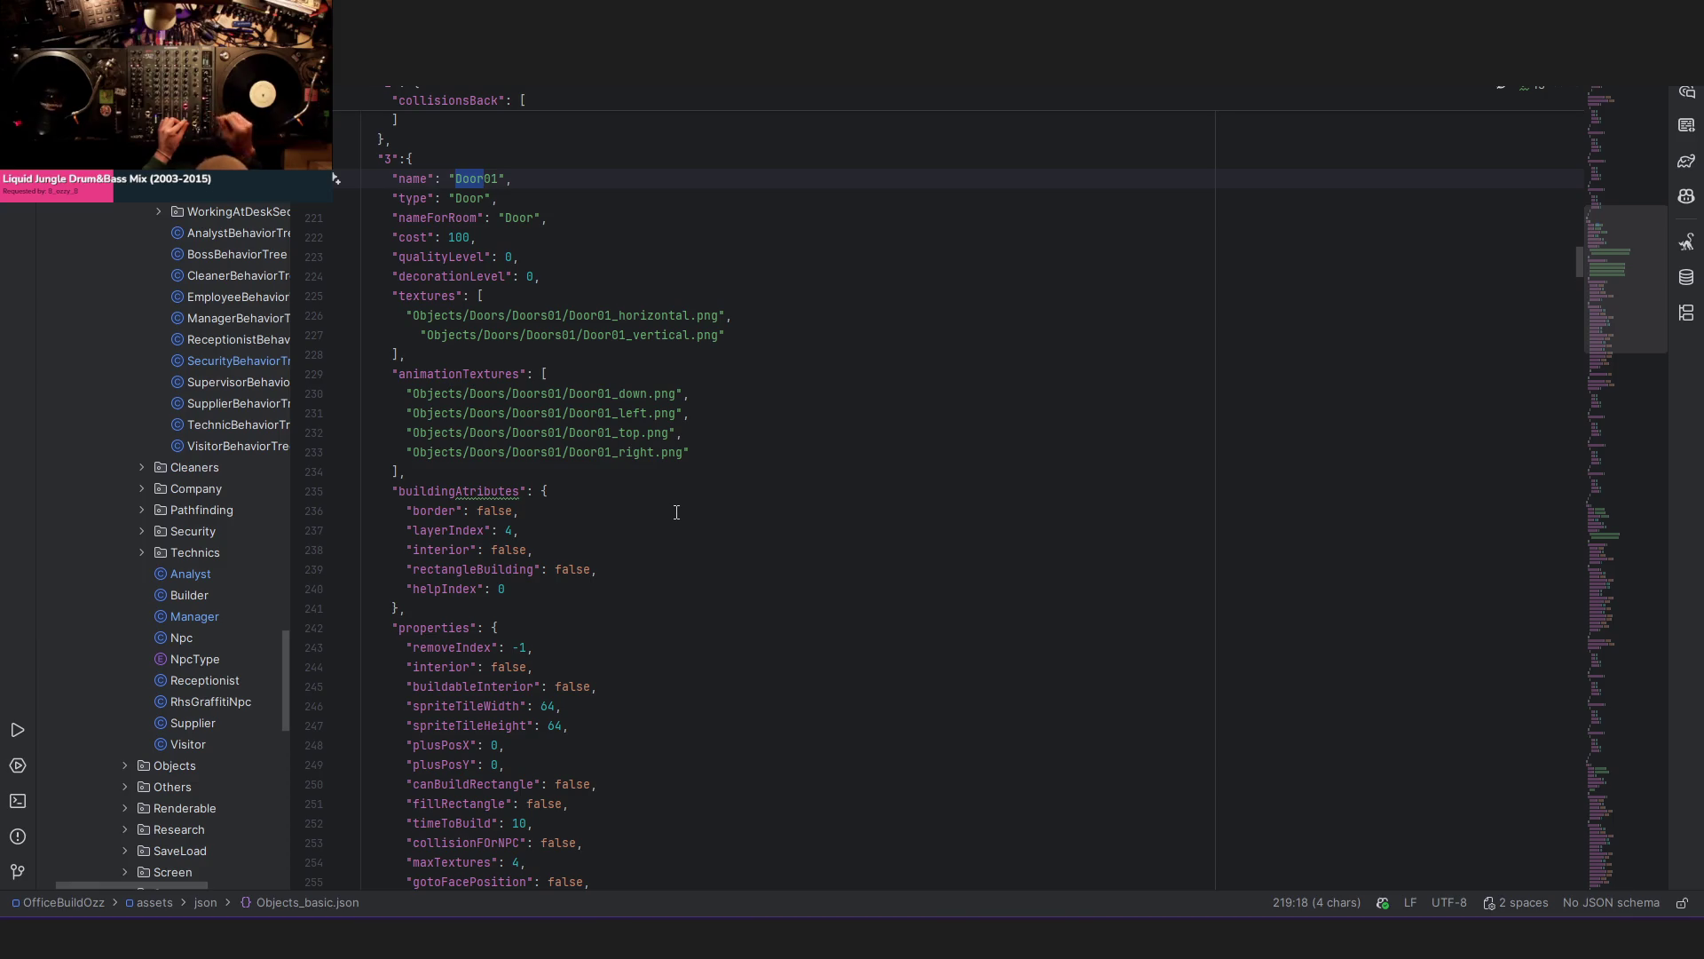
scroll(677, 513, "down", 3)
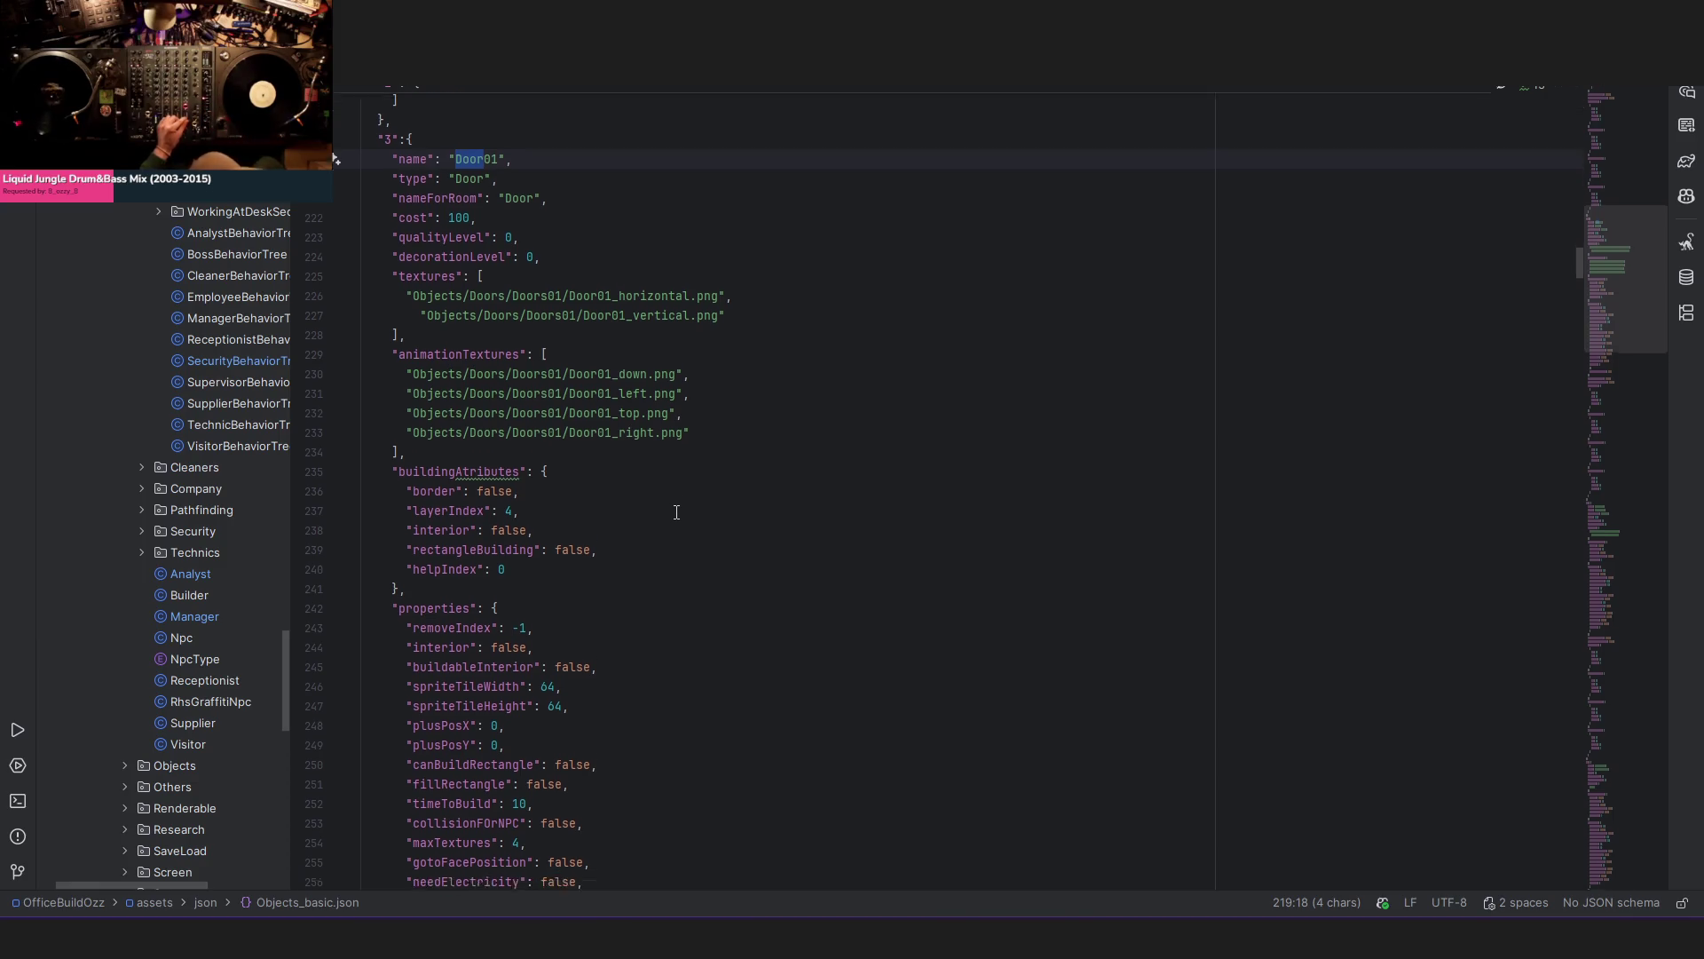
scroll(676, 512, "up", 1)
scroll(676, 511, "up", 1)
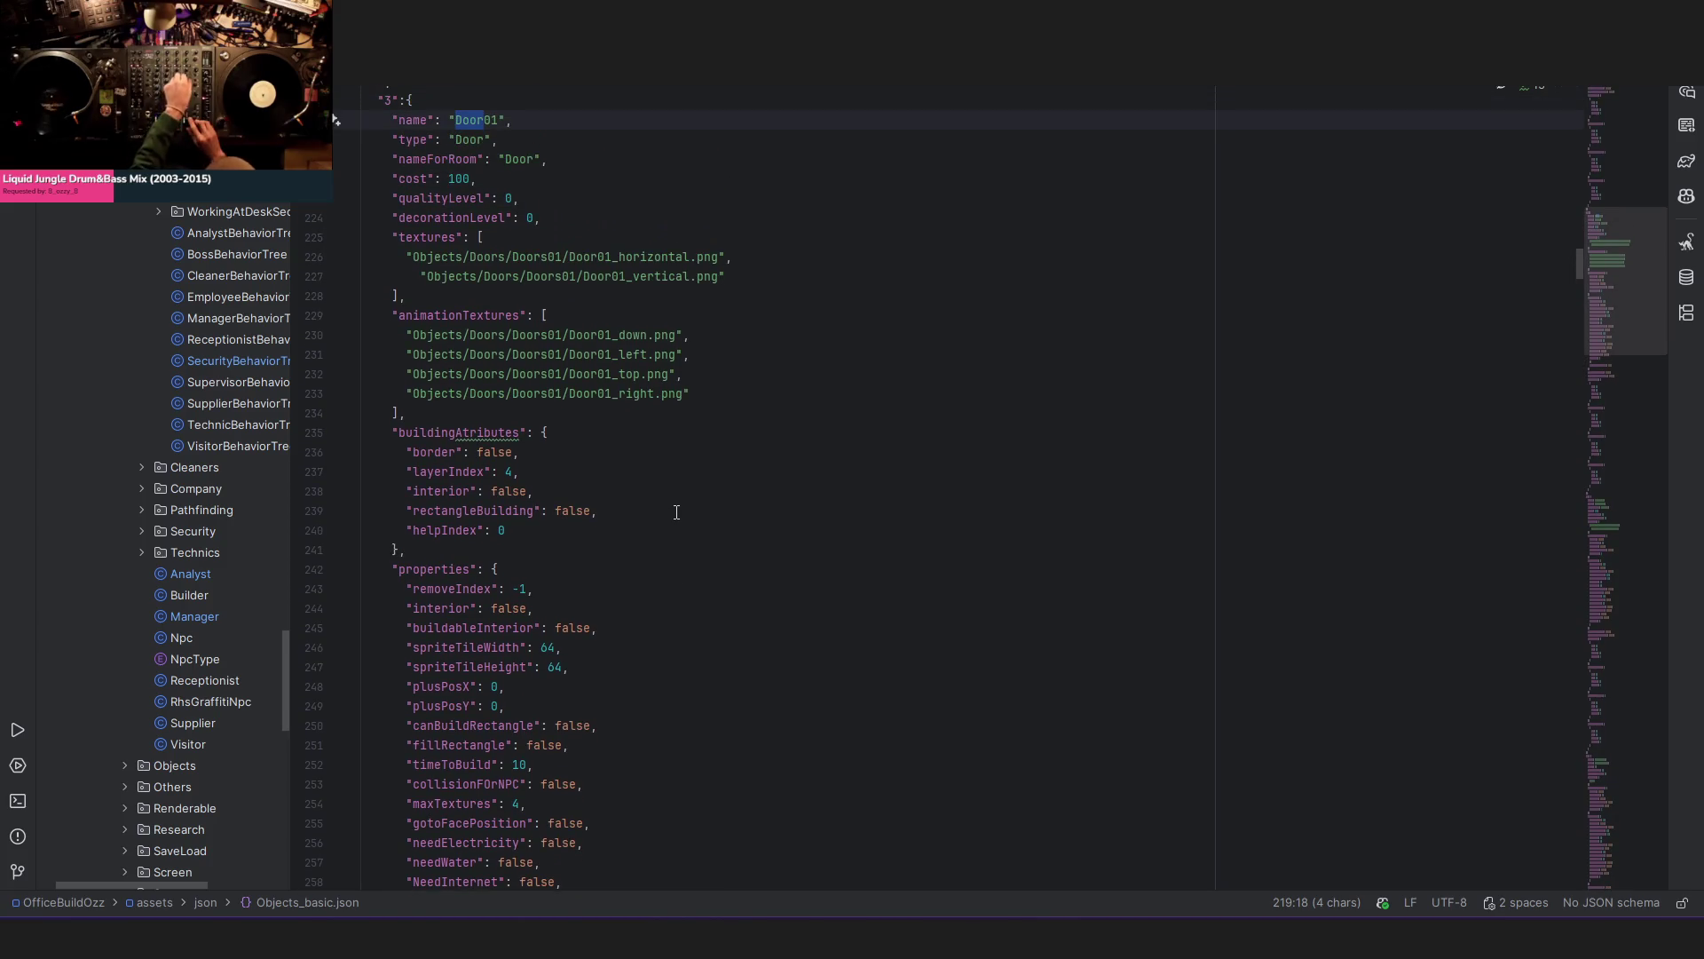
left_click(436, 414)
left_click_drag(435, 413, 335, 314)
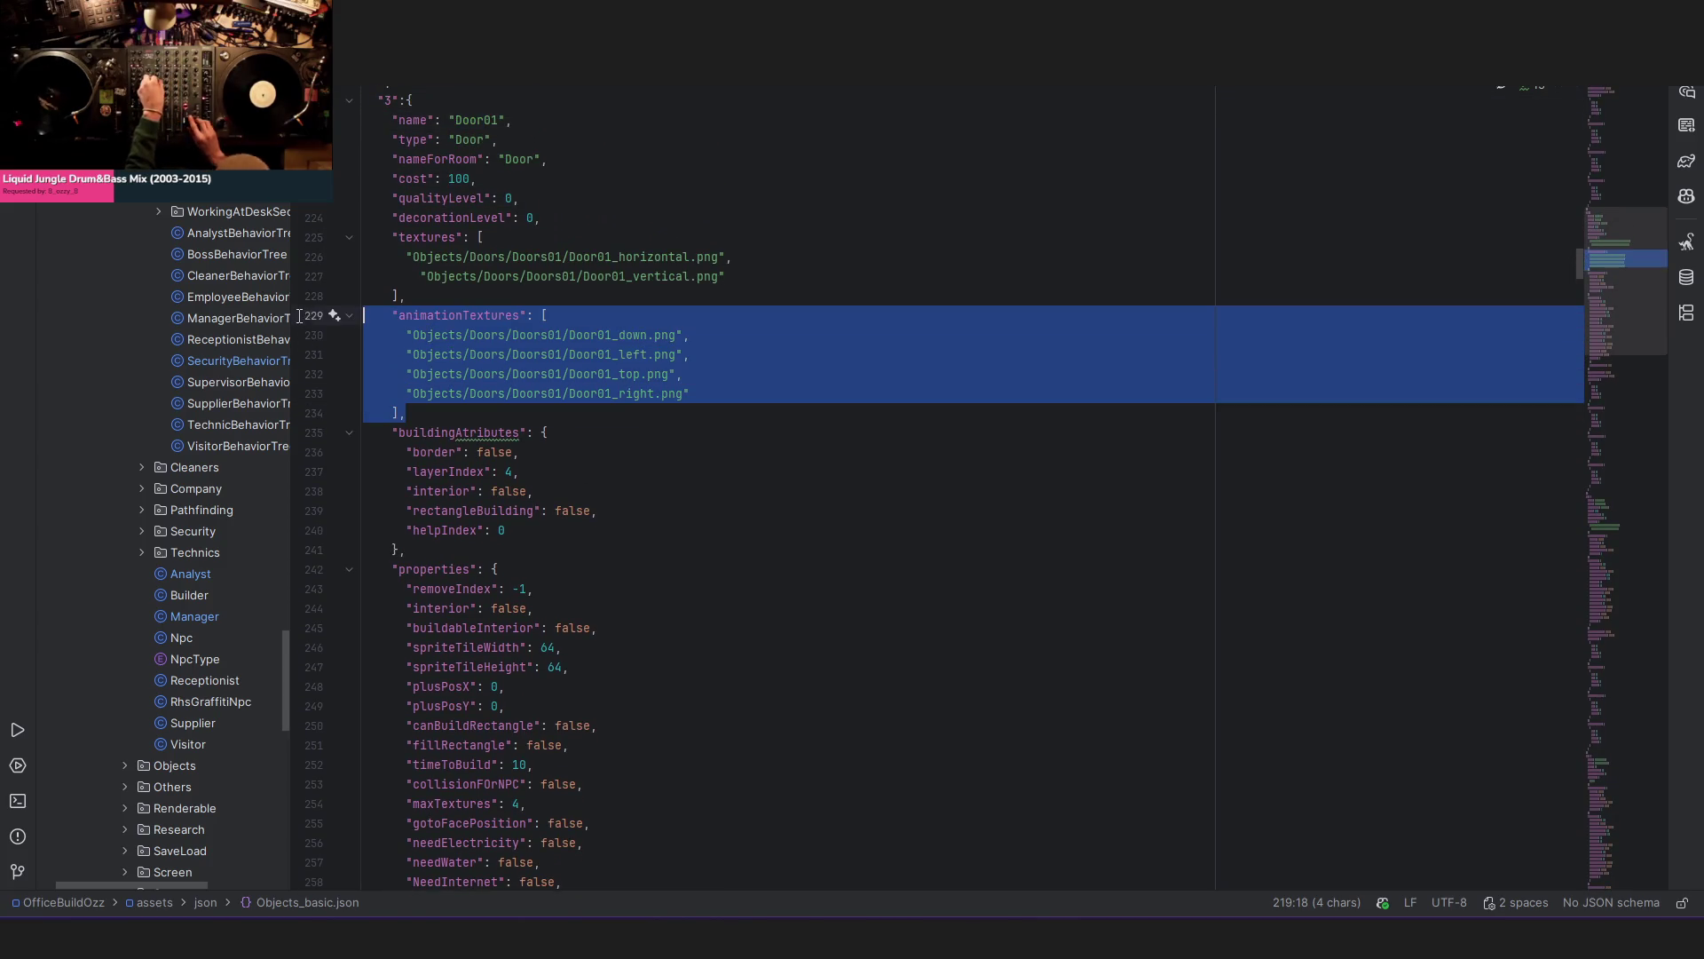
left_click(885, 434)
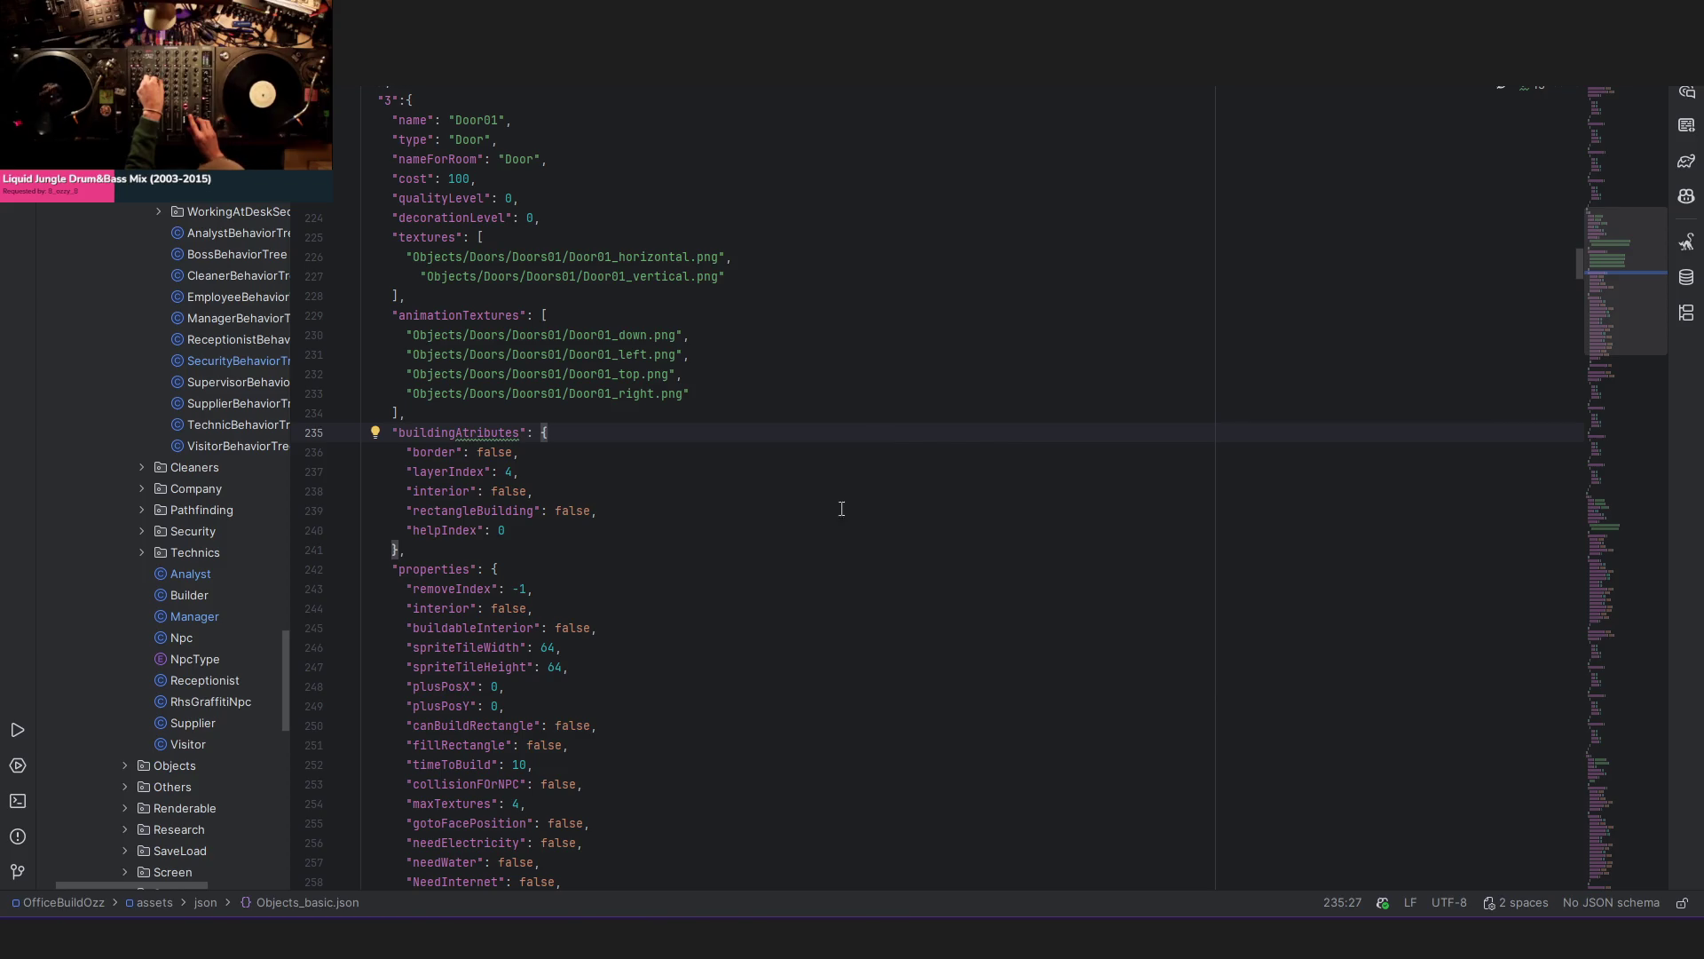
key("alt+Tab")
- Open camera1_horizontal and camera1_vertical from the Objects > Security folder
key("alt+f")
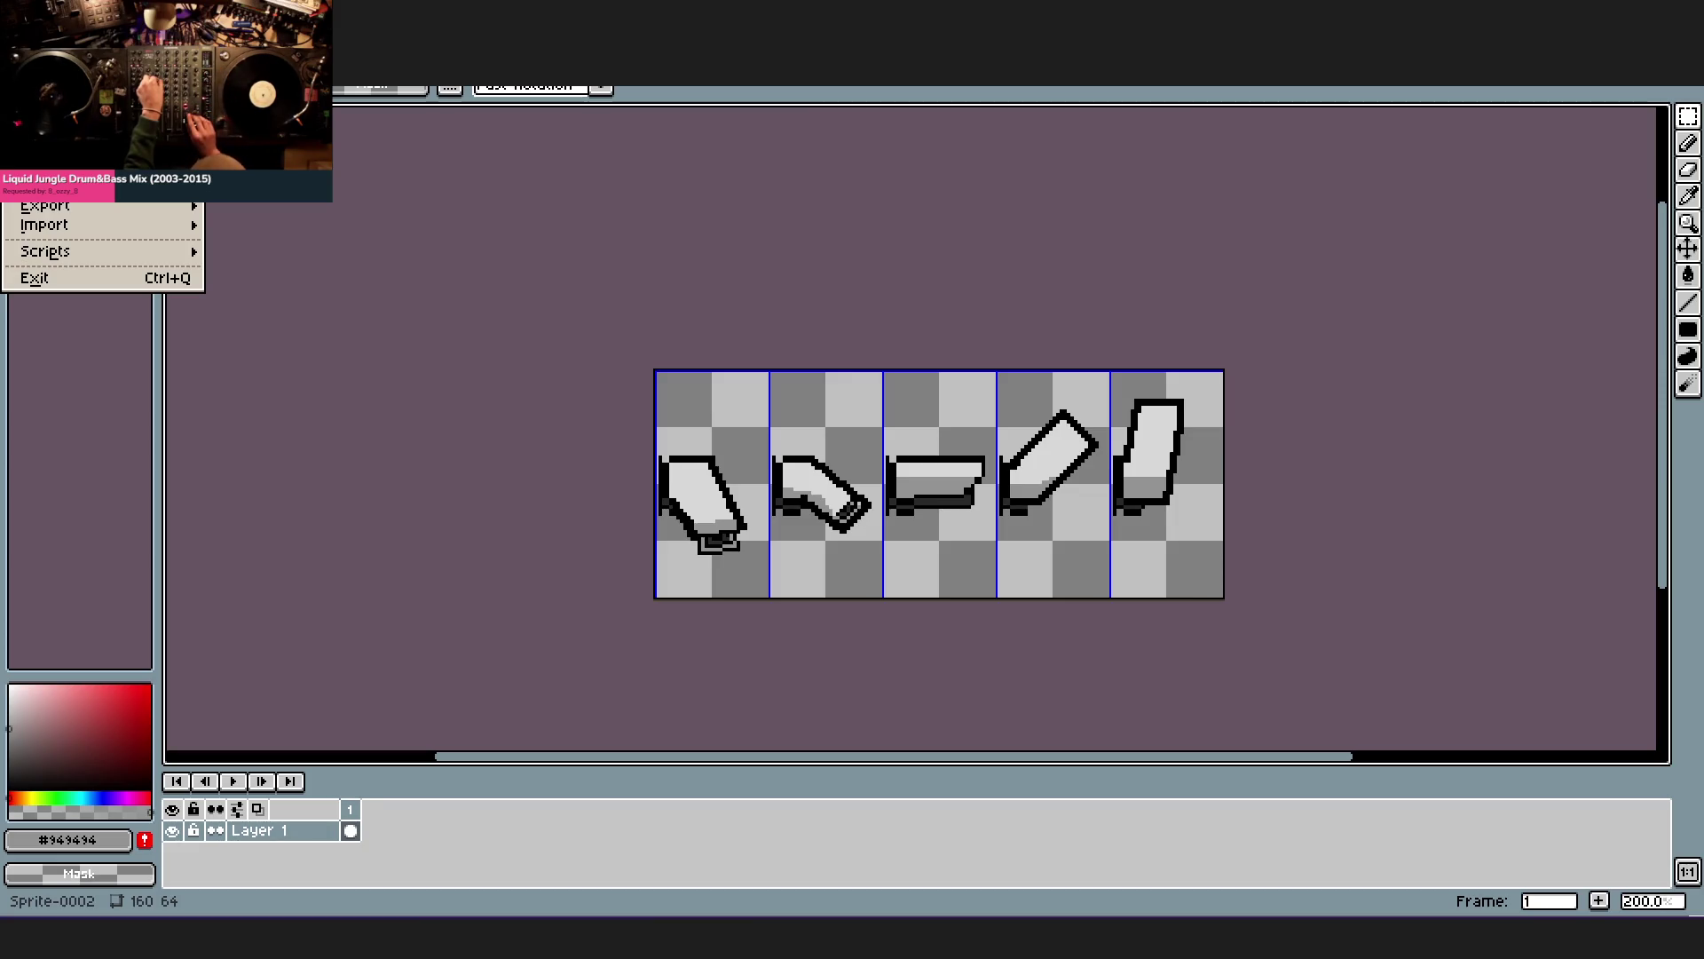
key("o")
left_click(787, 247)
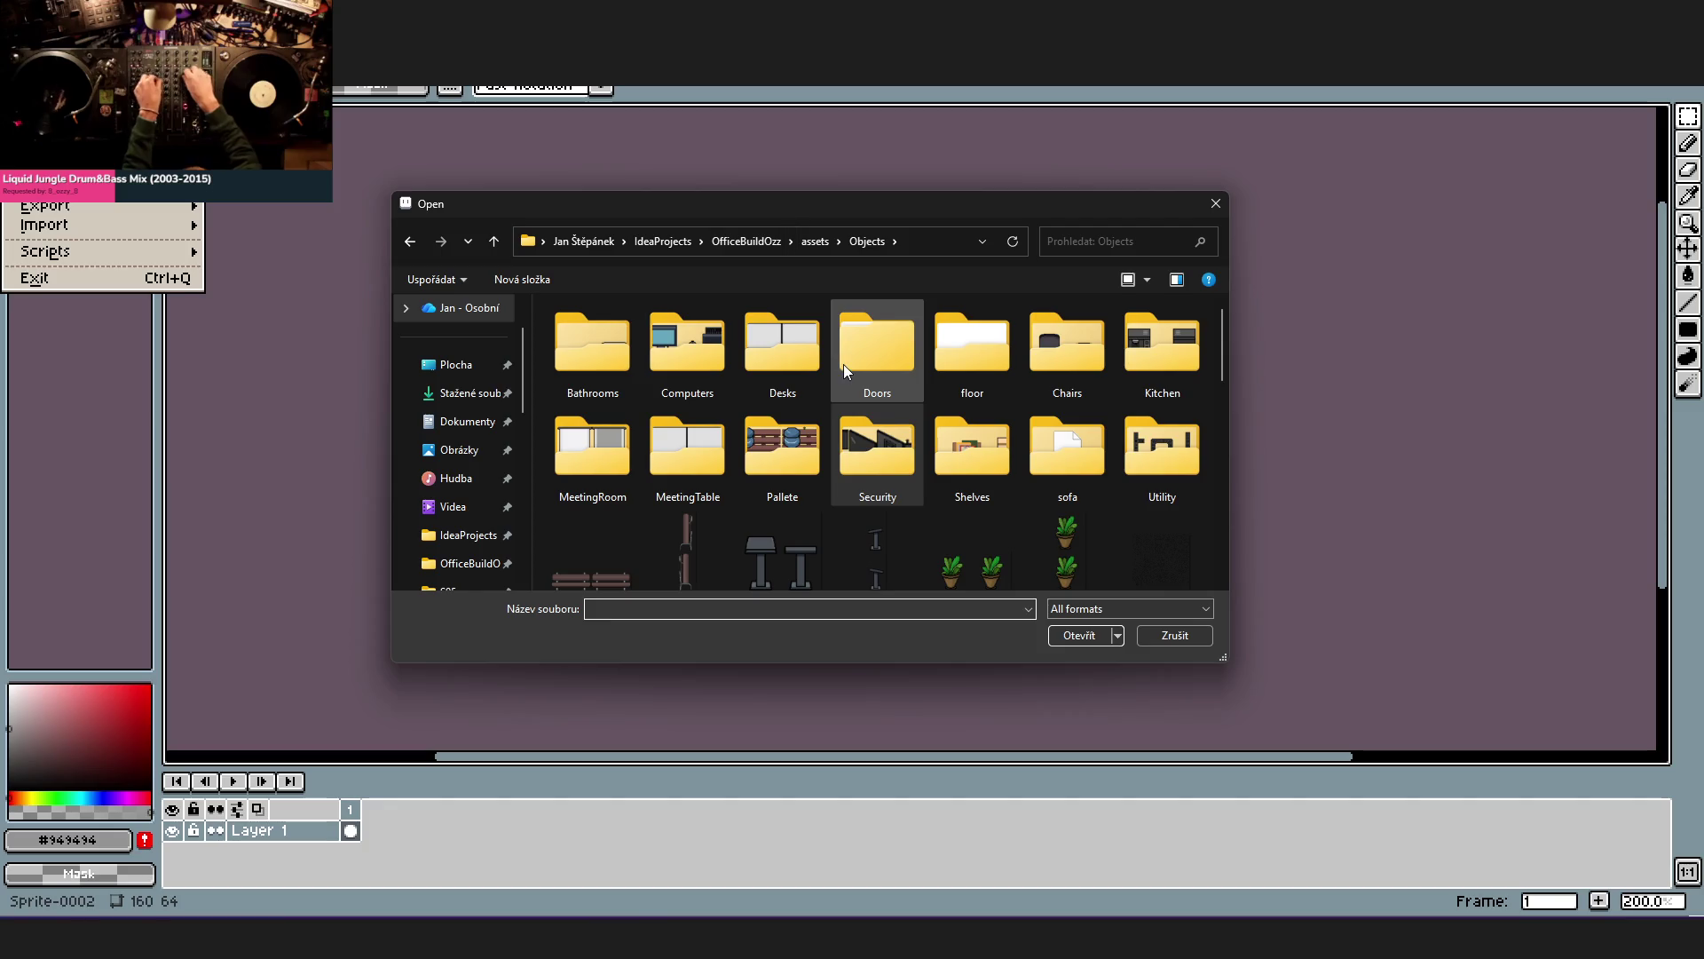
double_click(864, 413)
left_click(983, 362)
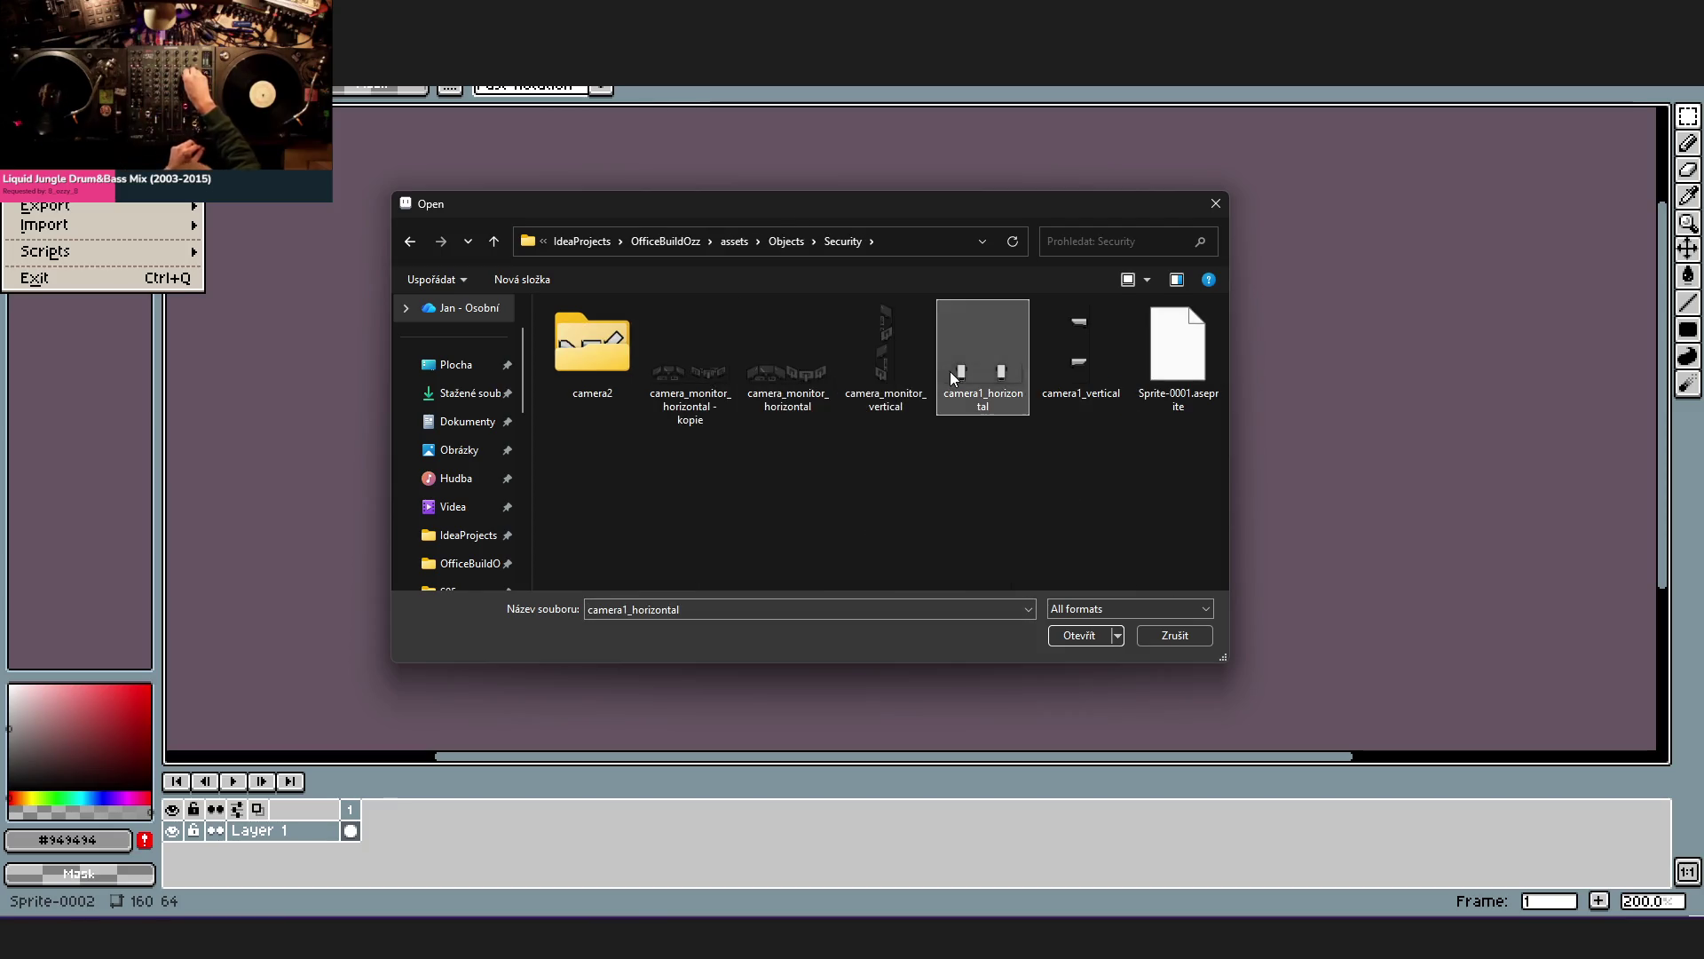
left_click(1080, 356, "ctrl")
left_click(1078, 634)
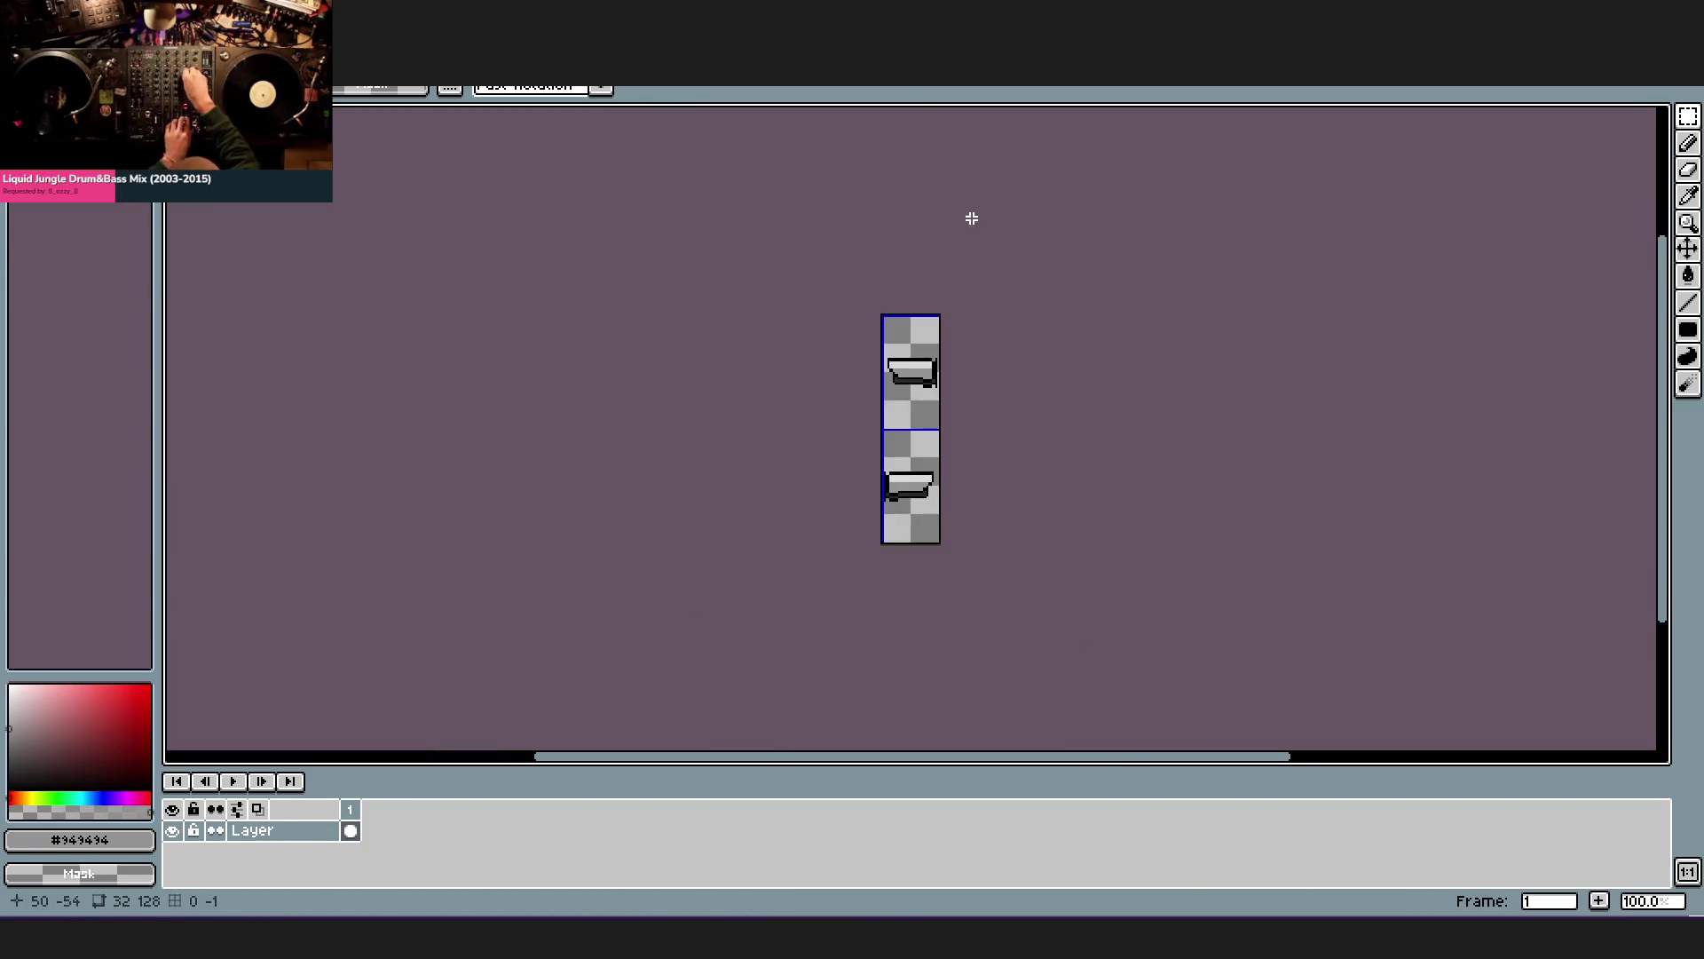
scroll(952, 375, "up", 1)
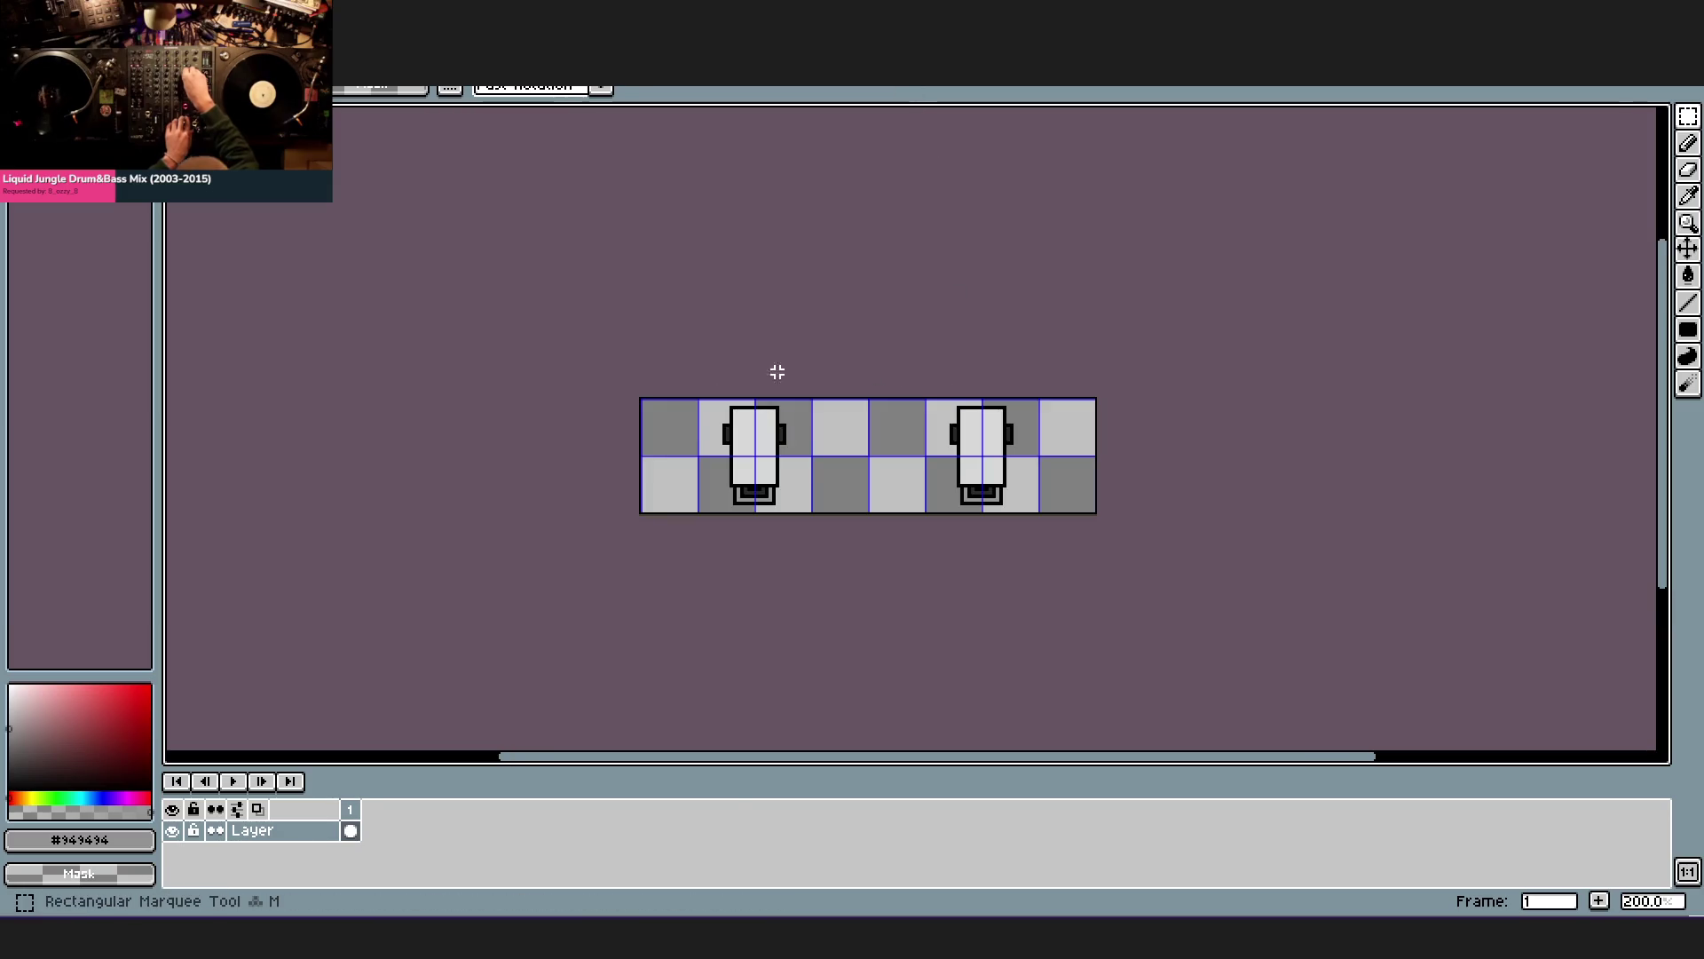
- Set the grid to 64-pixel-wide cells via Grid Settings
left_click_drag(1104, 552, 669, 386)
left_click(343, 73)
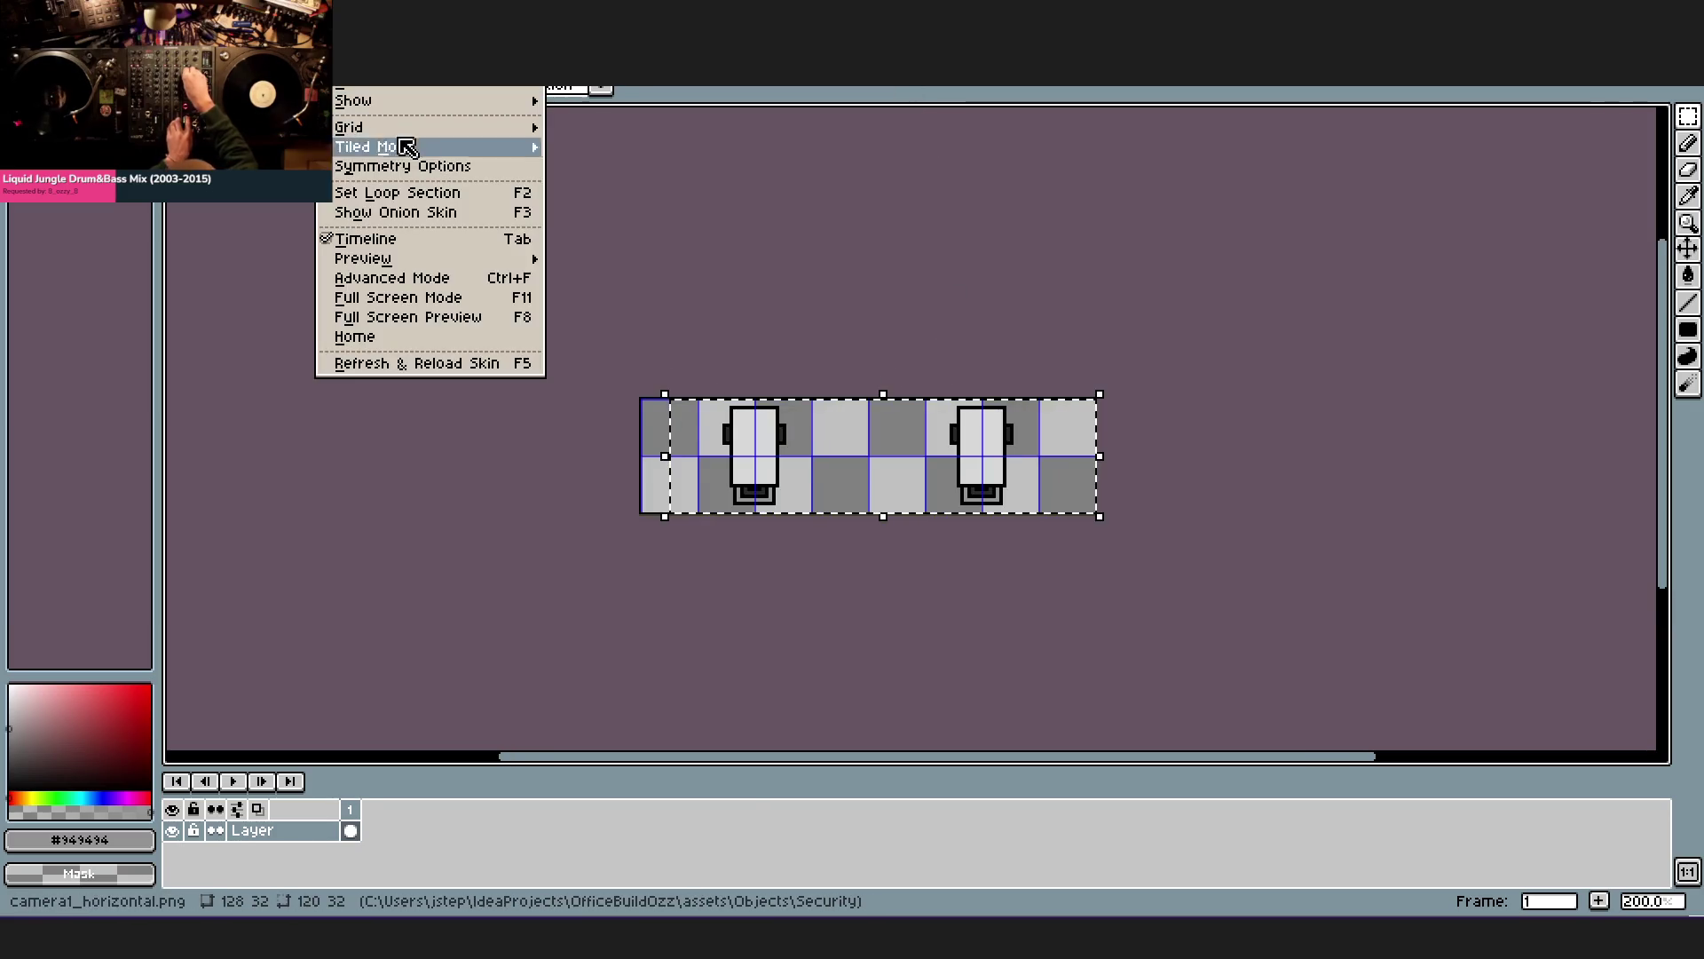
left_click(593, 130)
type("64")
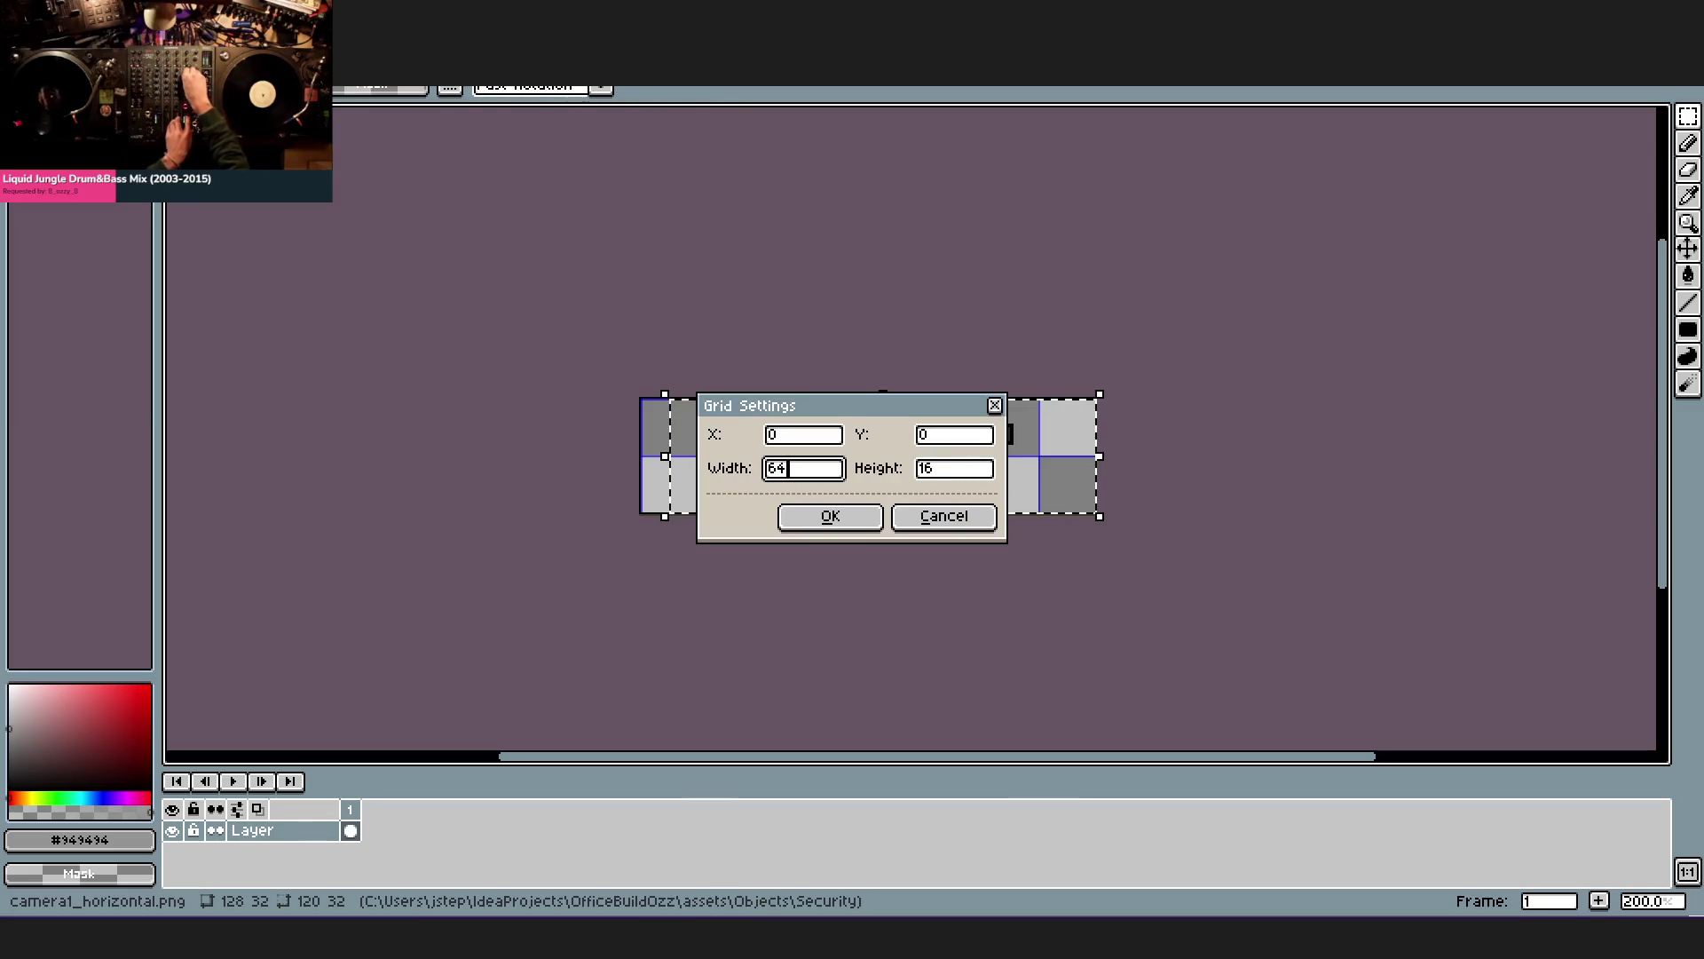
key("Return")
left_click(761, 350)
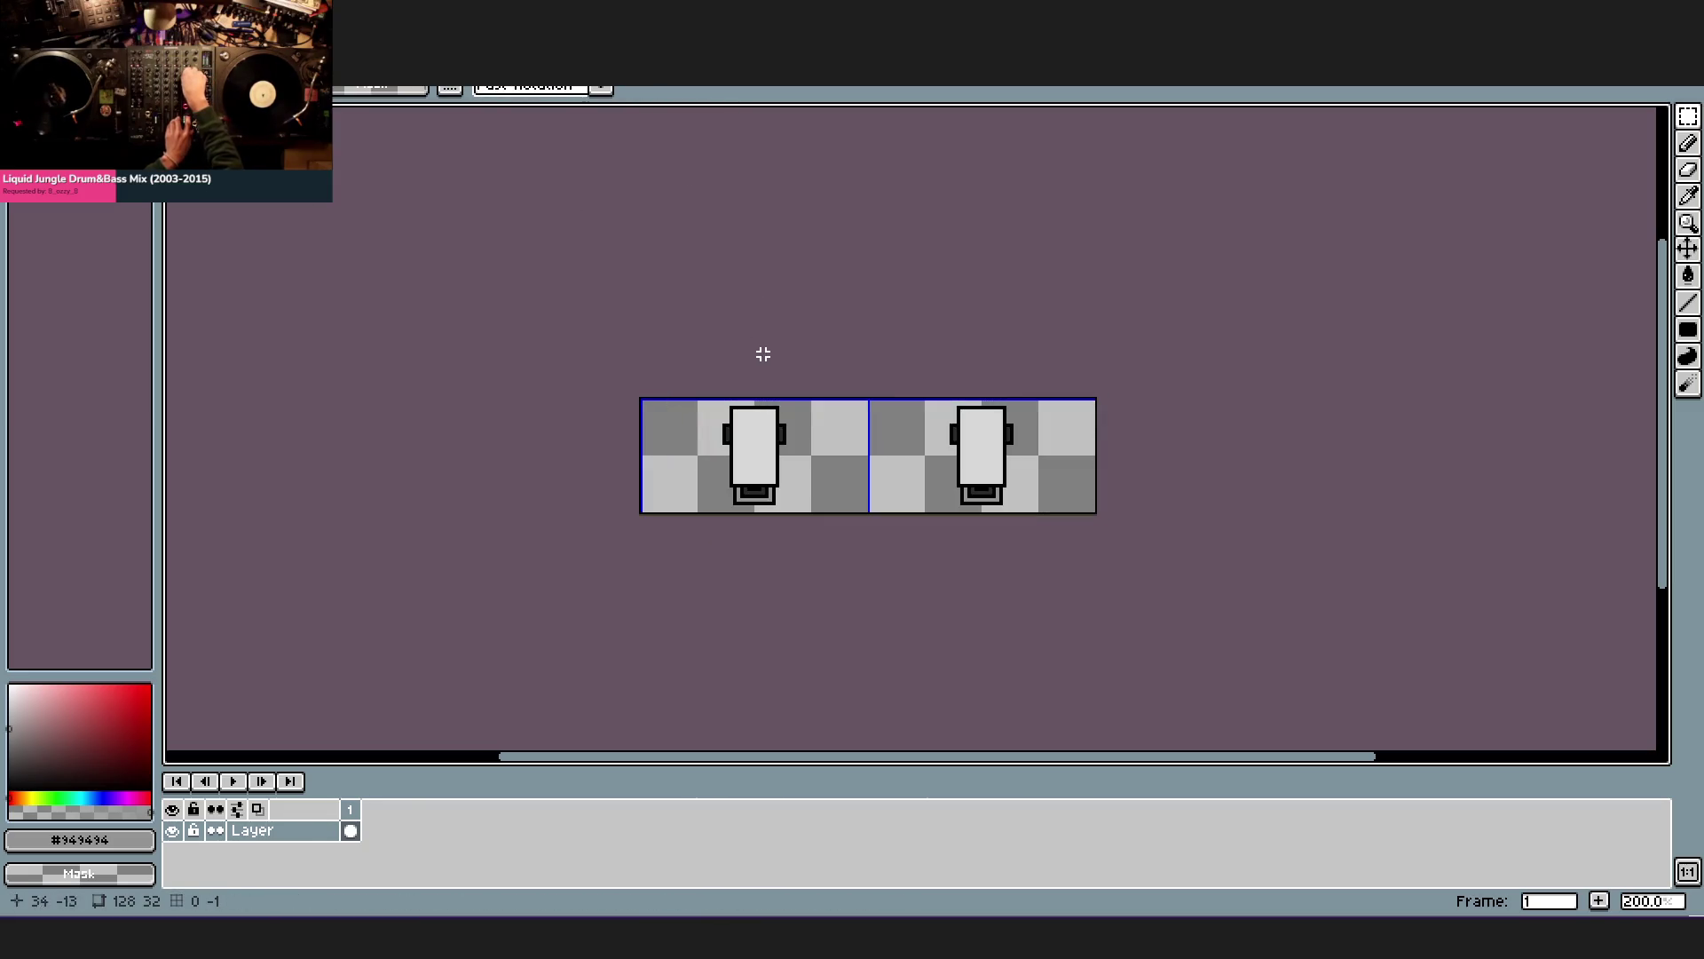
scroll(796, 413, "up", 1)
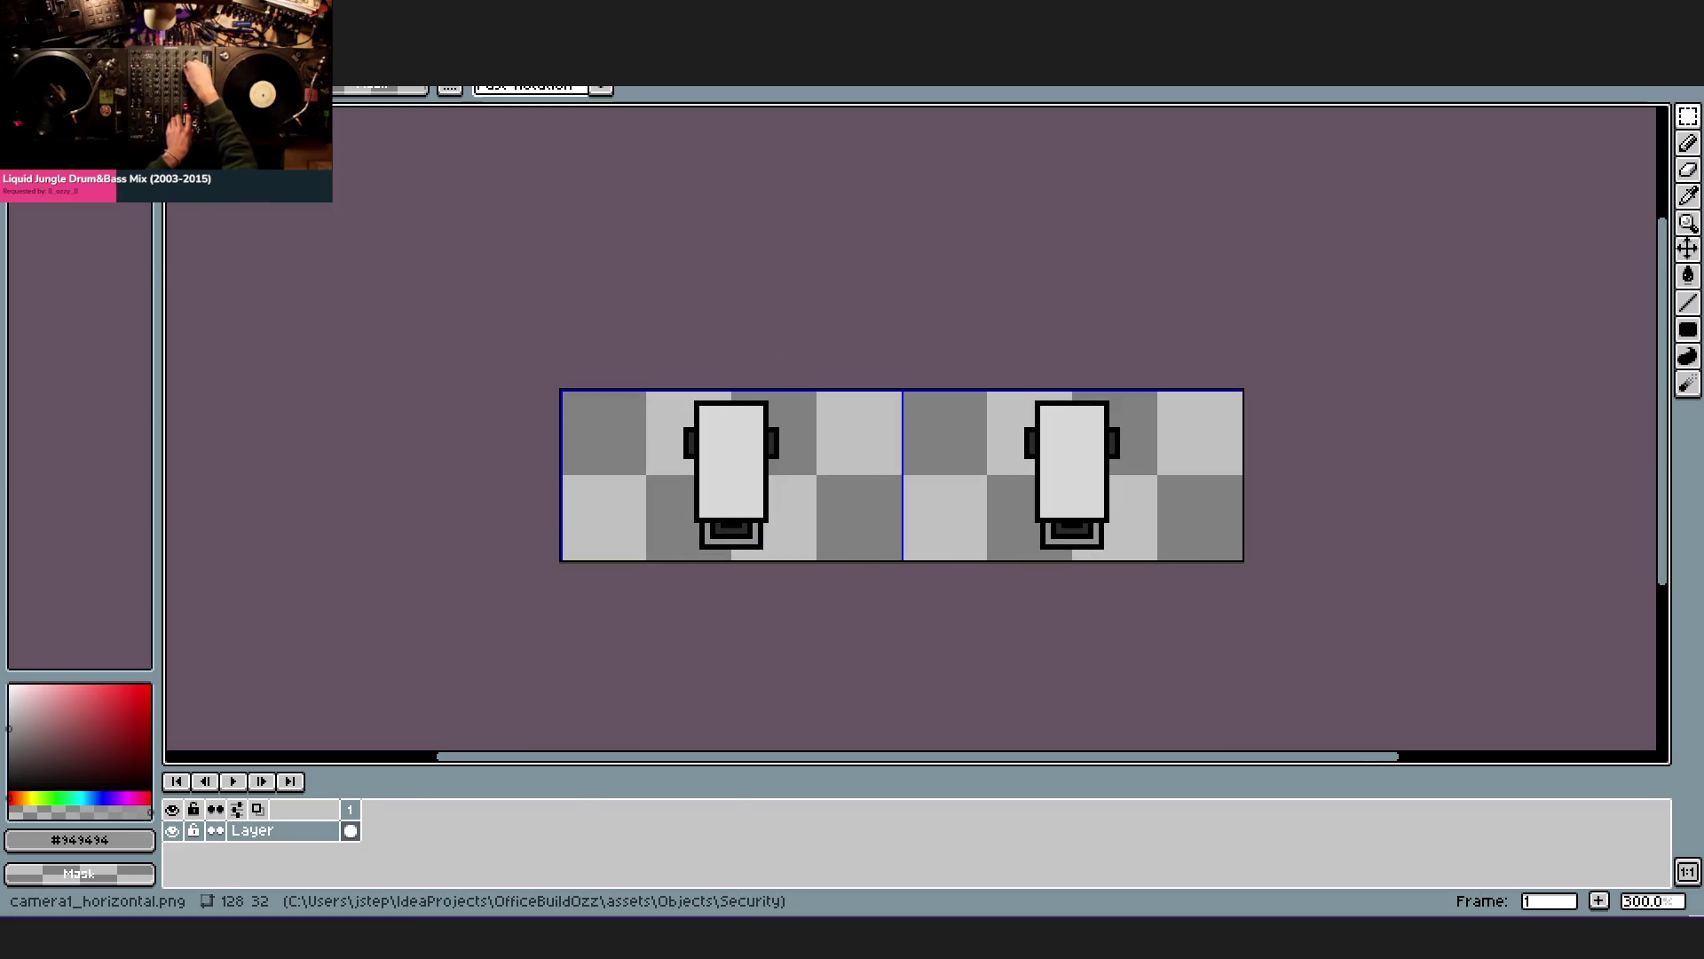
key("alt+f")
- Cancel the Open dialog, trial-delete the left camera and undo it so both poses remain, picking black
key("ctrl+o")
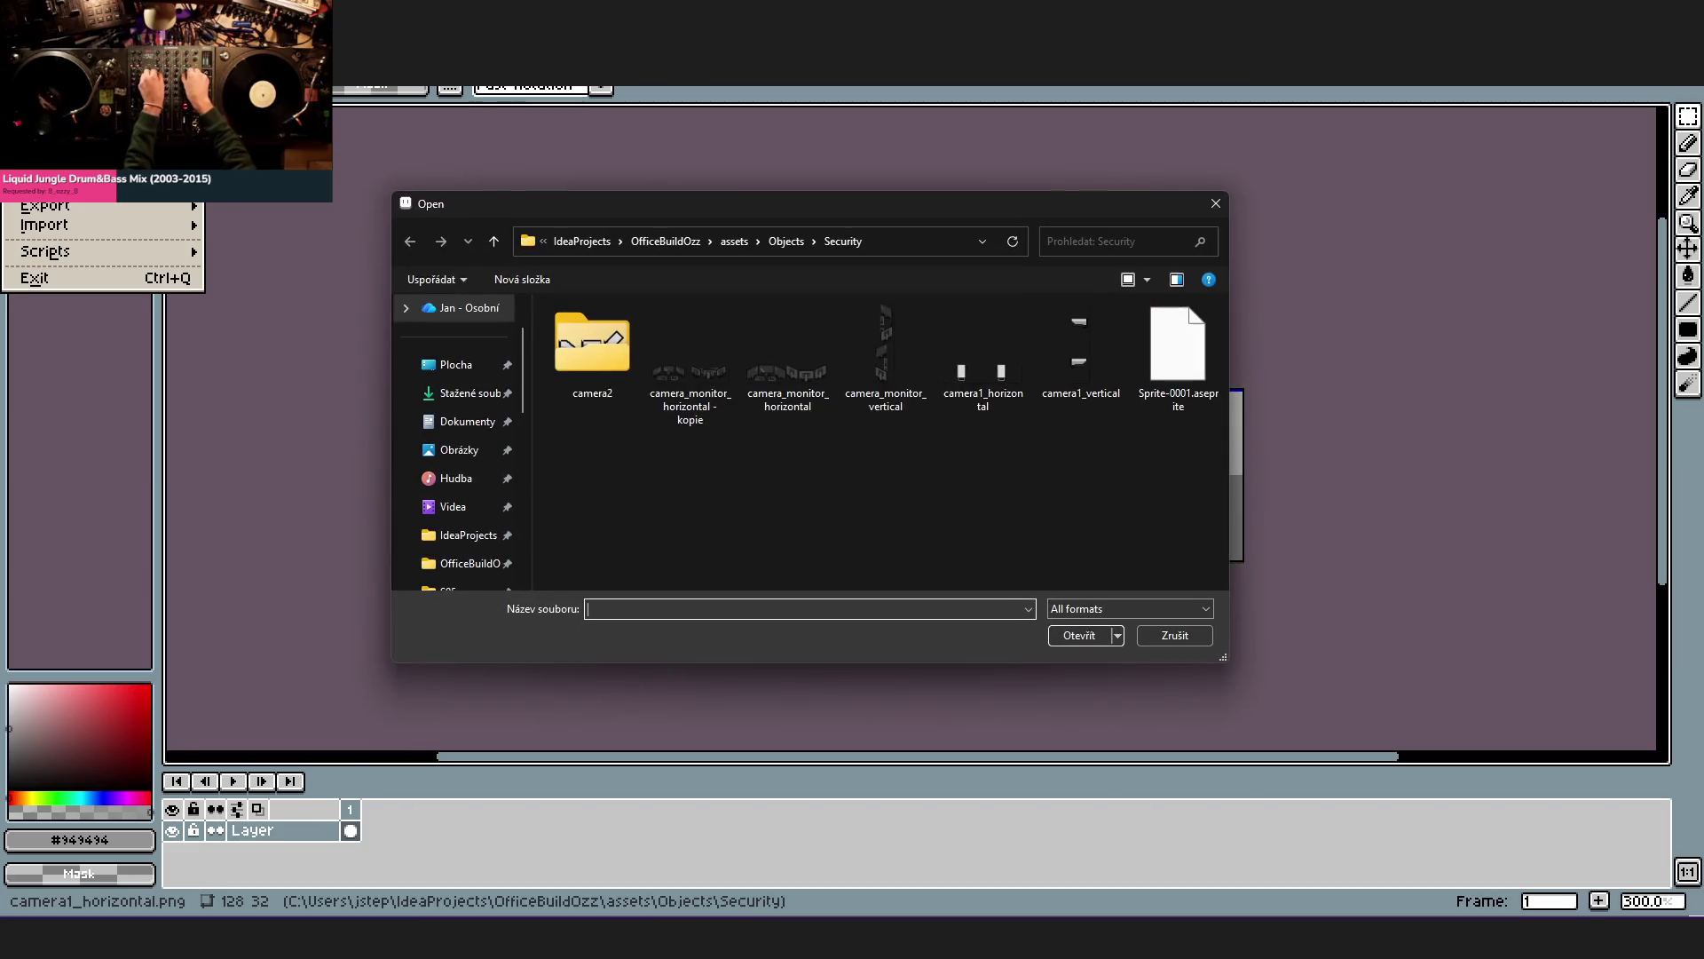
mouse_move(689, 366)
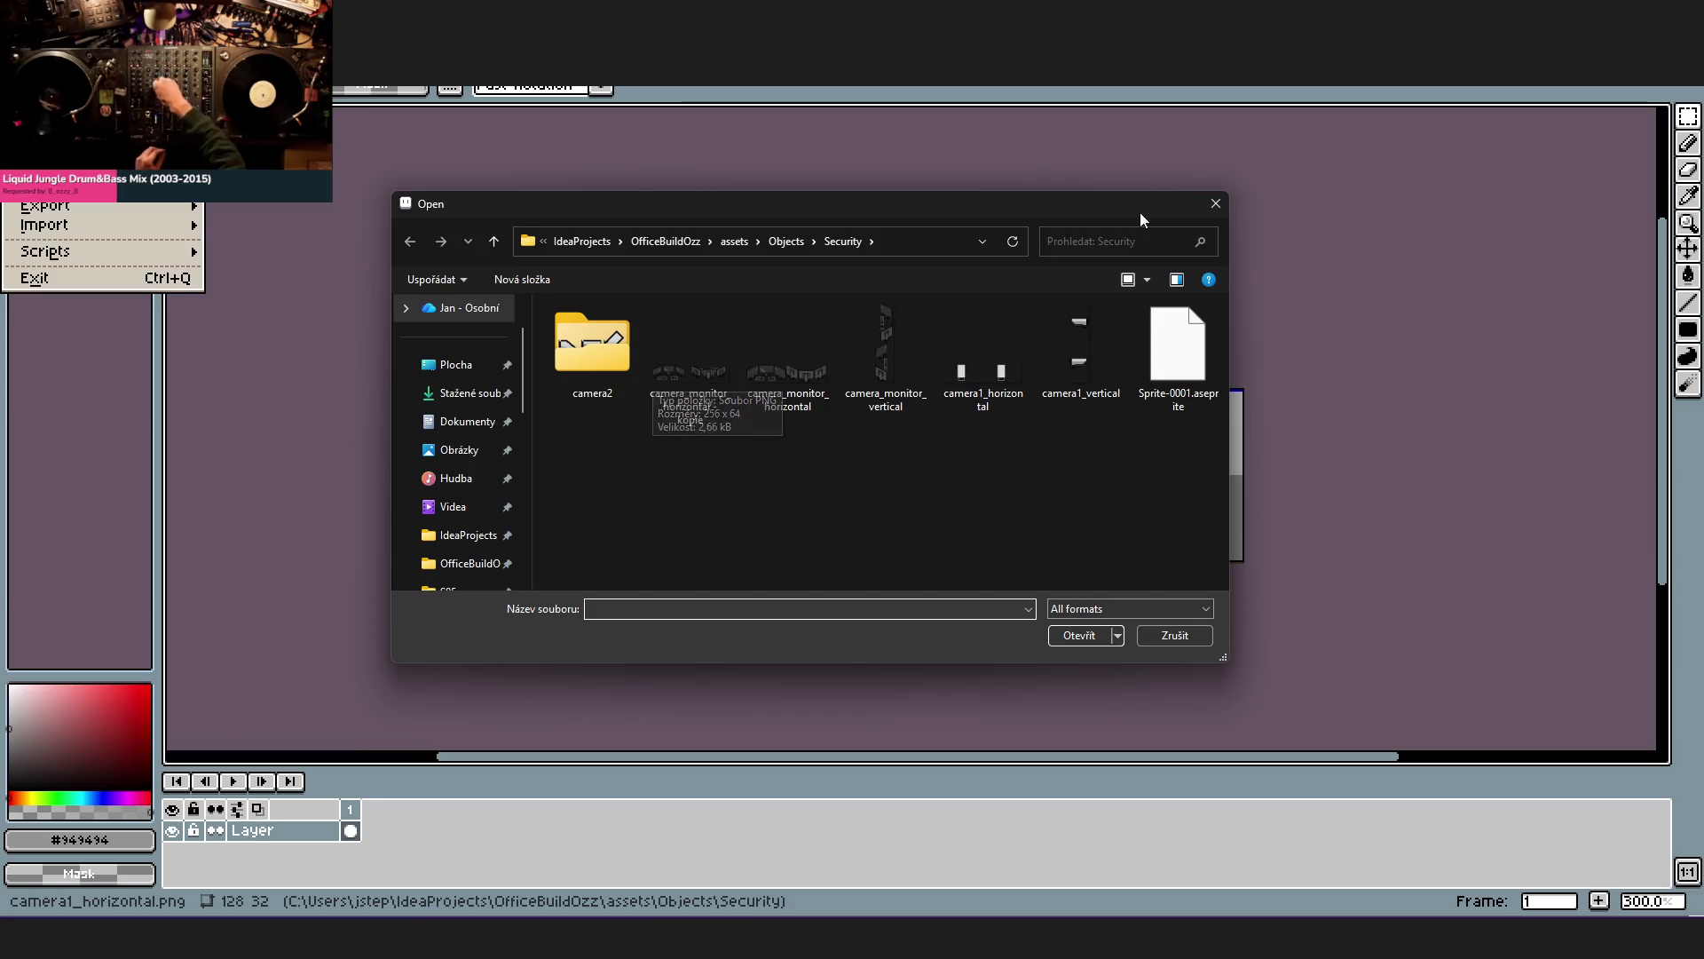
left_click(1216, 205)
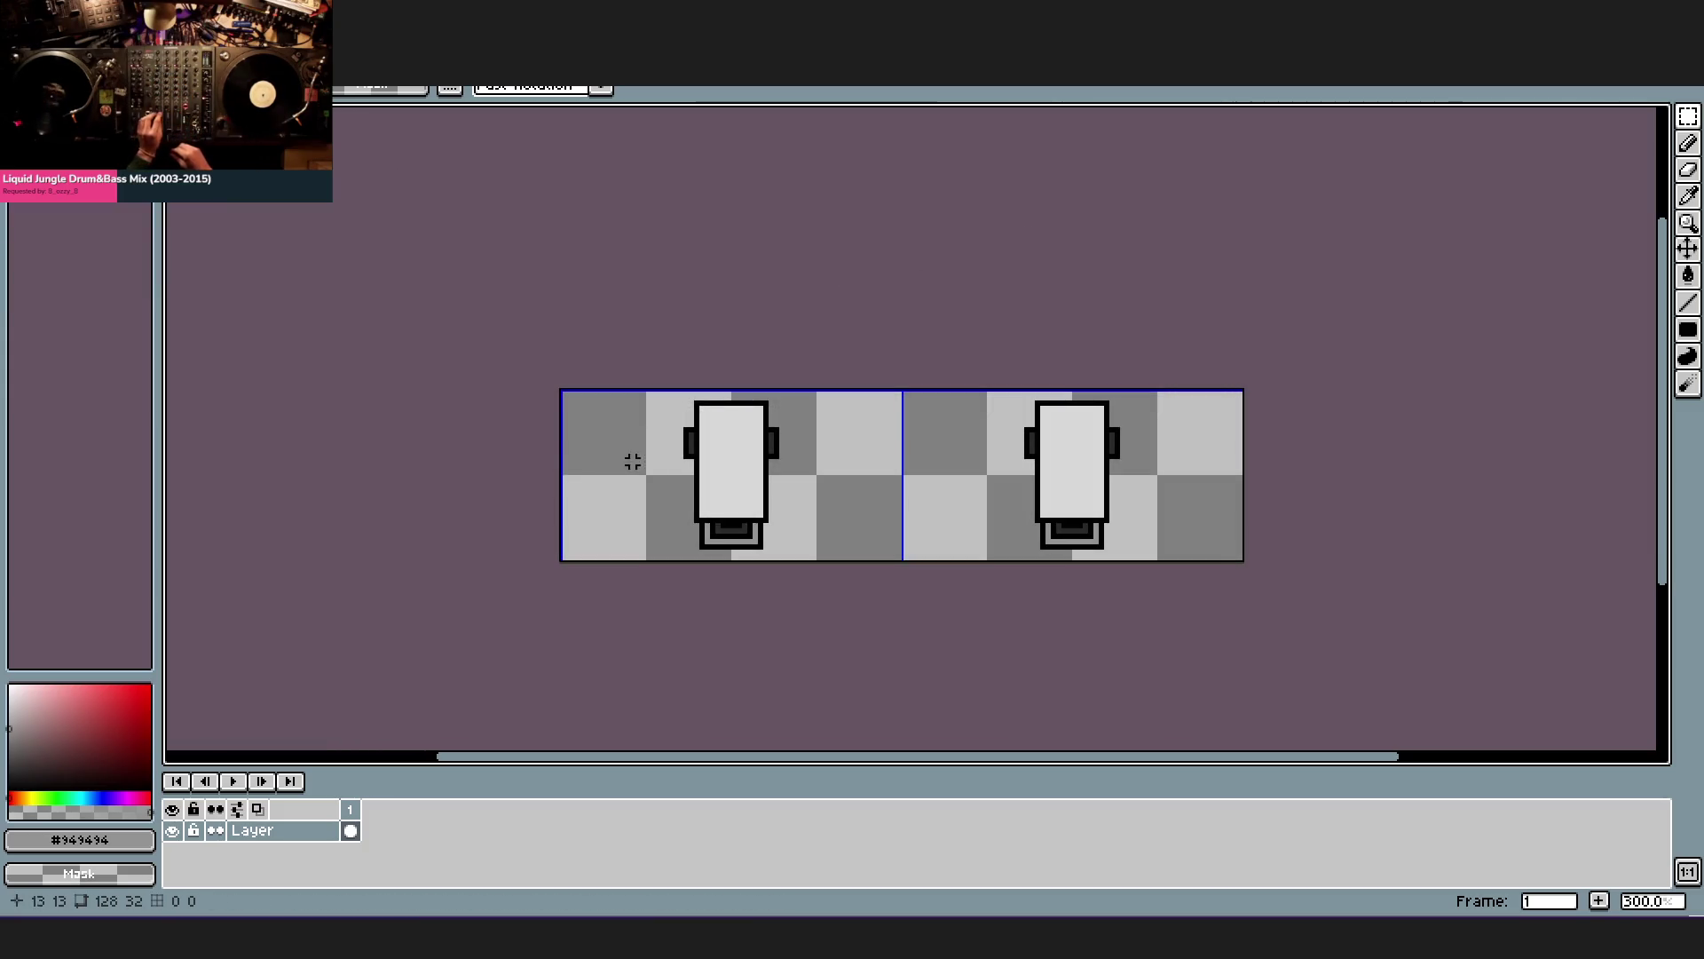
left_click_drag(663, 396, 821, 552)
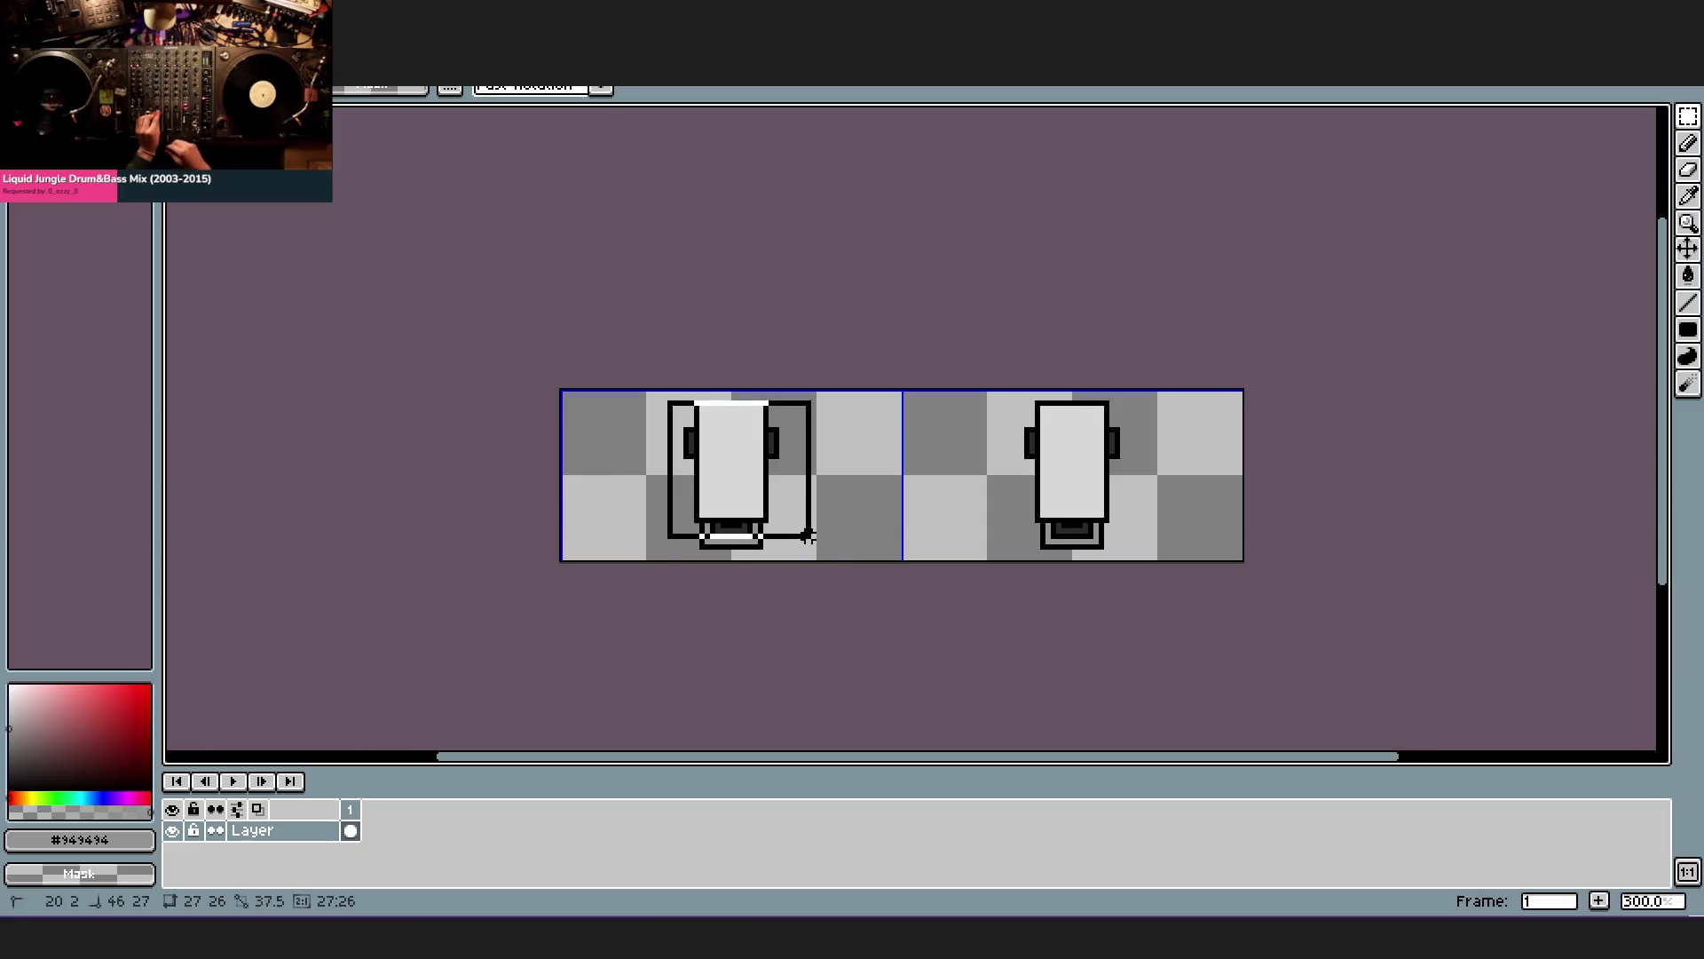
key("Delete")
left_click_drag(978, 384, 1182, 548)
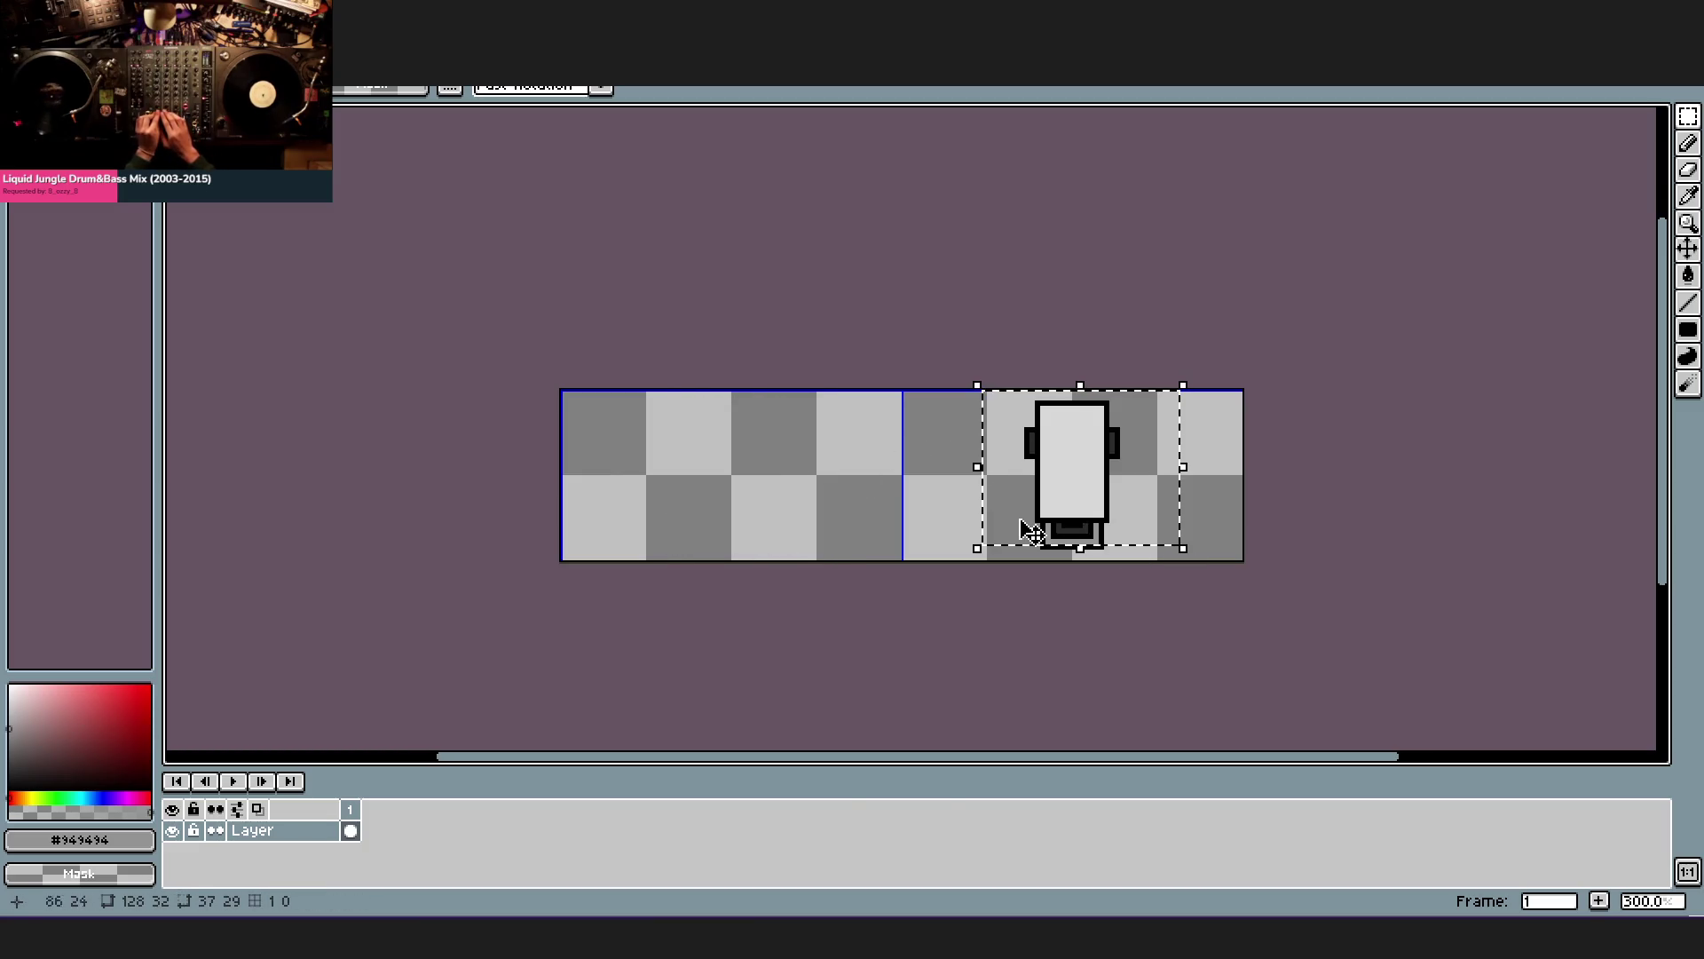
key("ctrl+z")
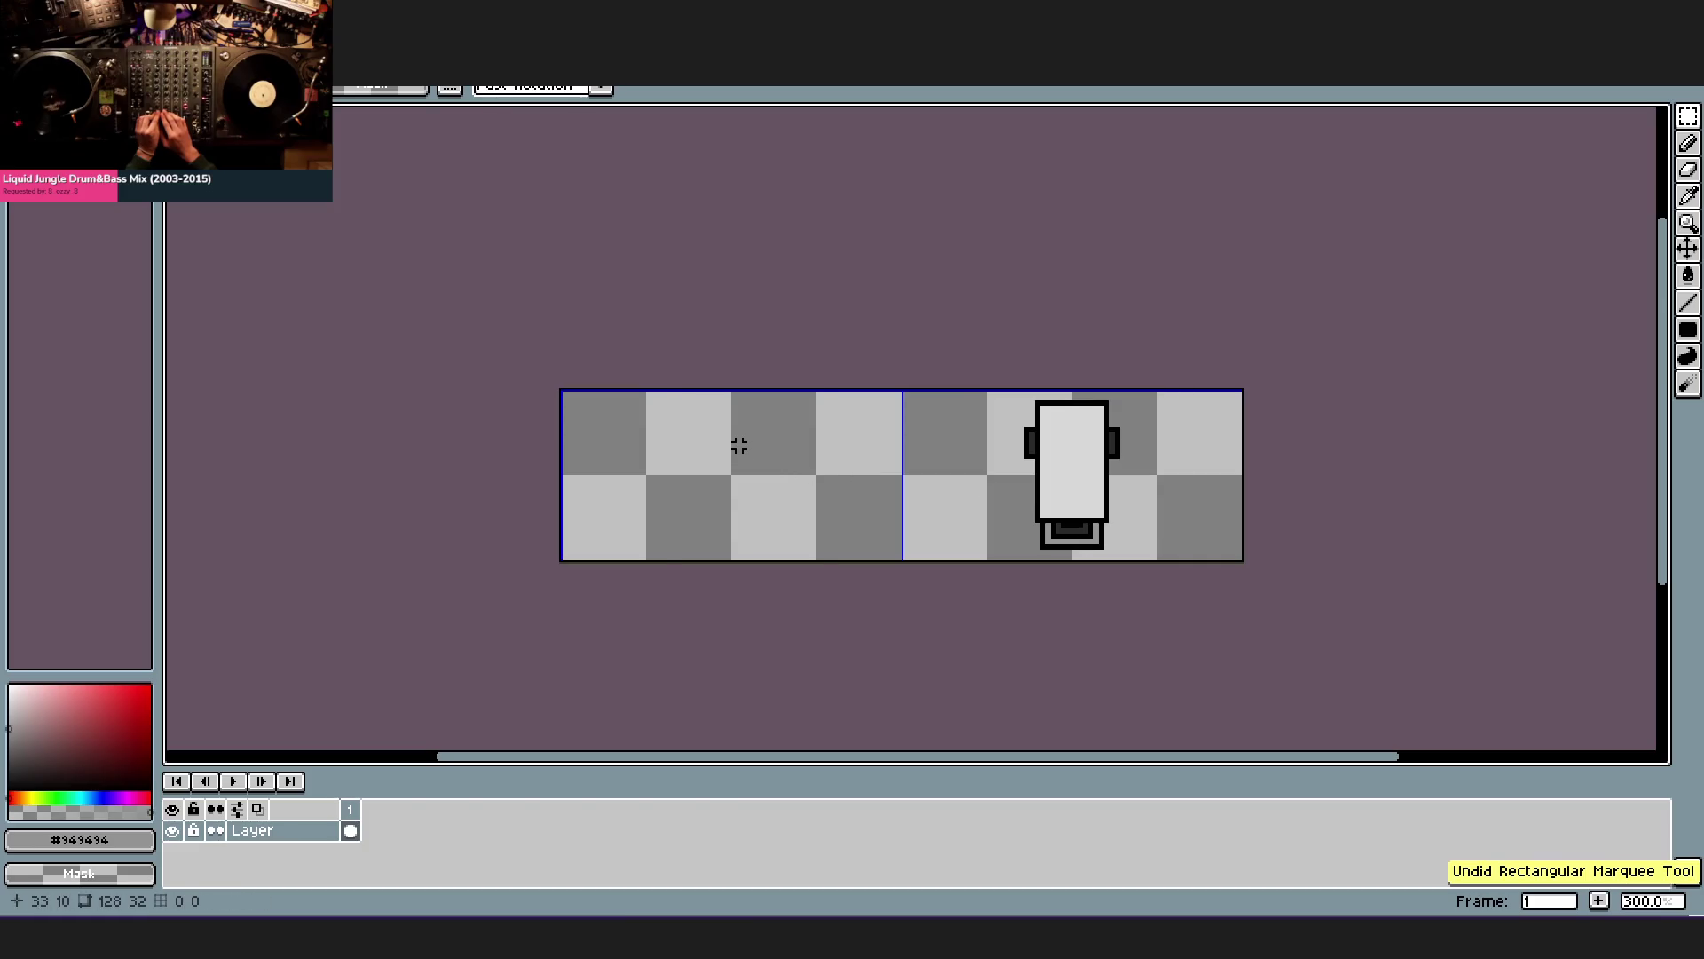
key("ctrl+z")
scroll(728, 397, "up", 2)
left_click(747, 392, "alt")
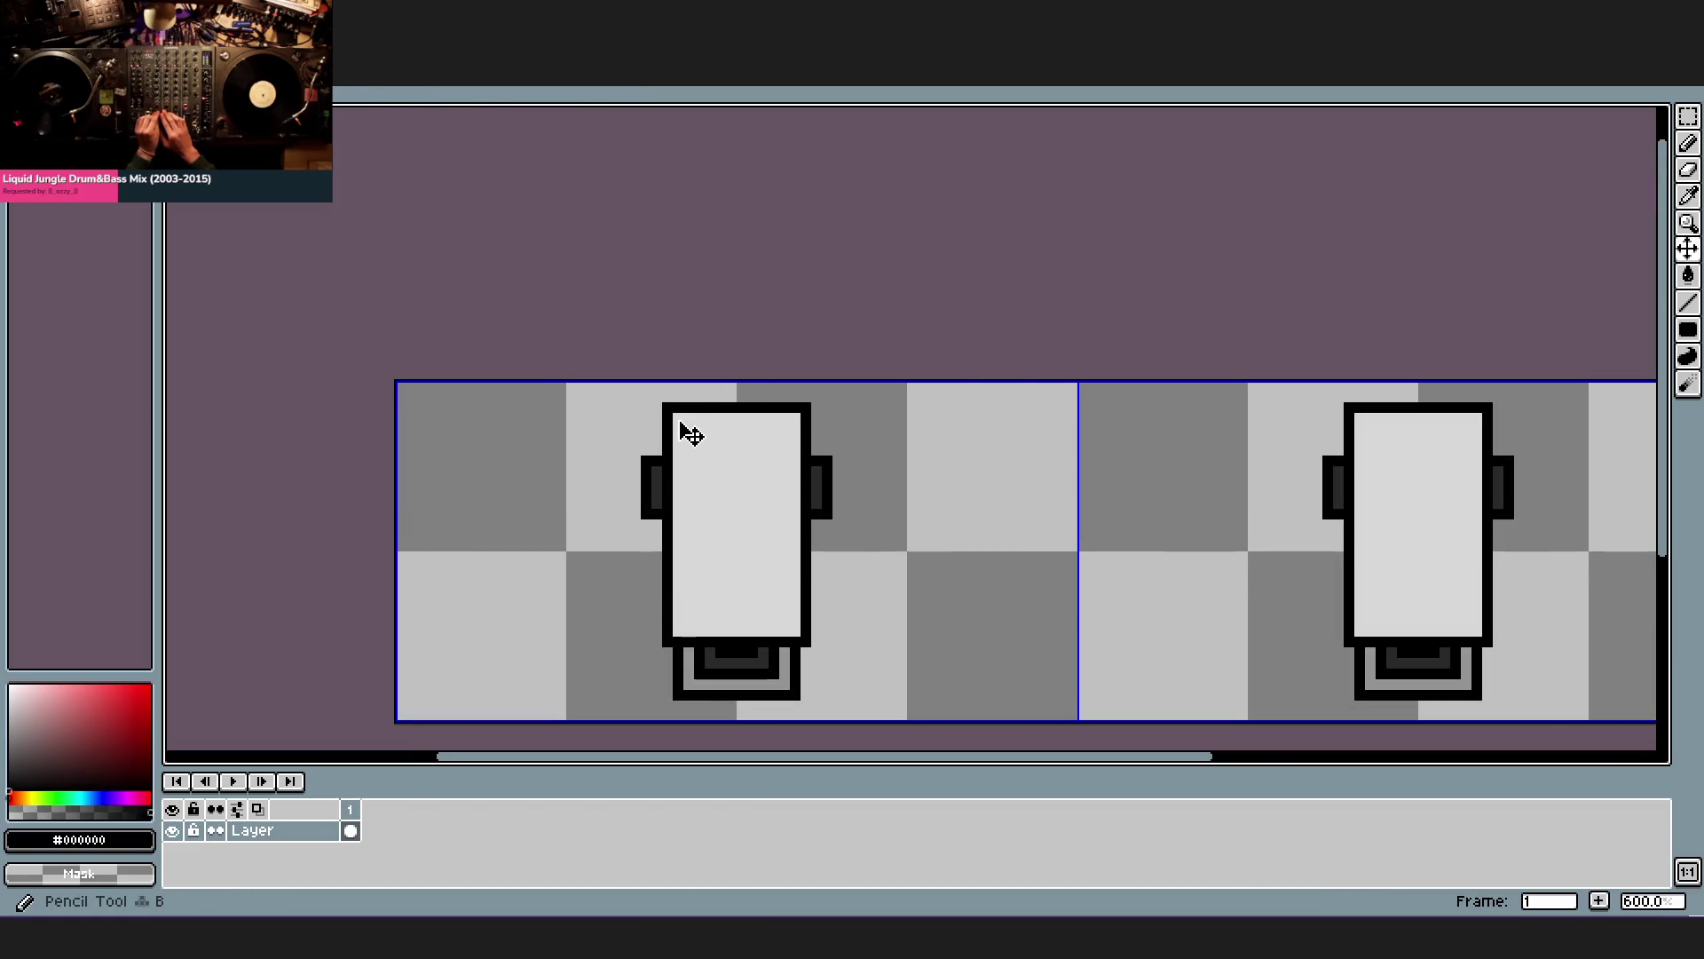
- Erase the left camera and redraw a black mounting bar with a stepped underside on its left
left_click(815, 407)
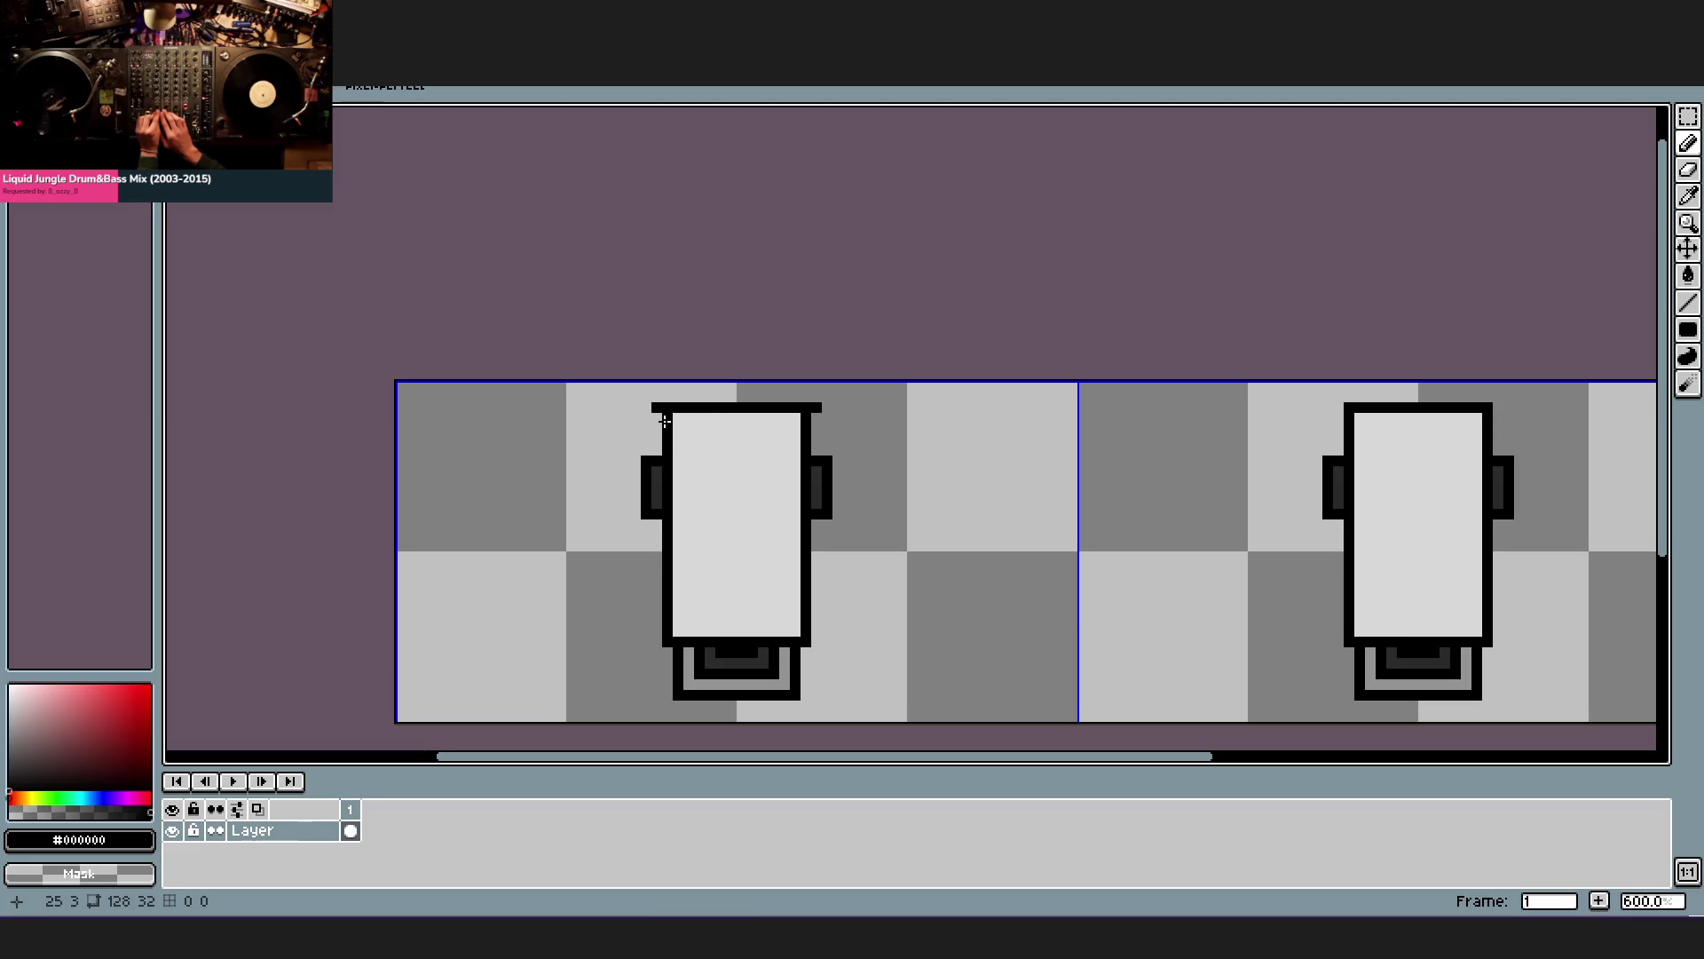
mouse_move(720, 459)
left_mouse_down()
mouse_move(764, 550)
mouse_move(760, 589)
left_mouse_up()
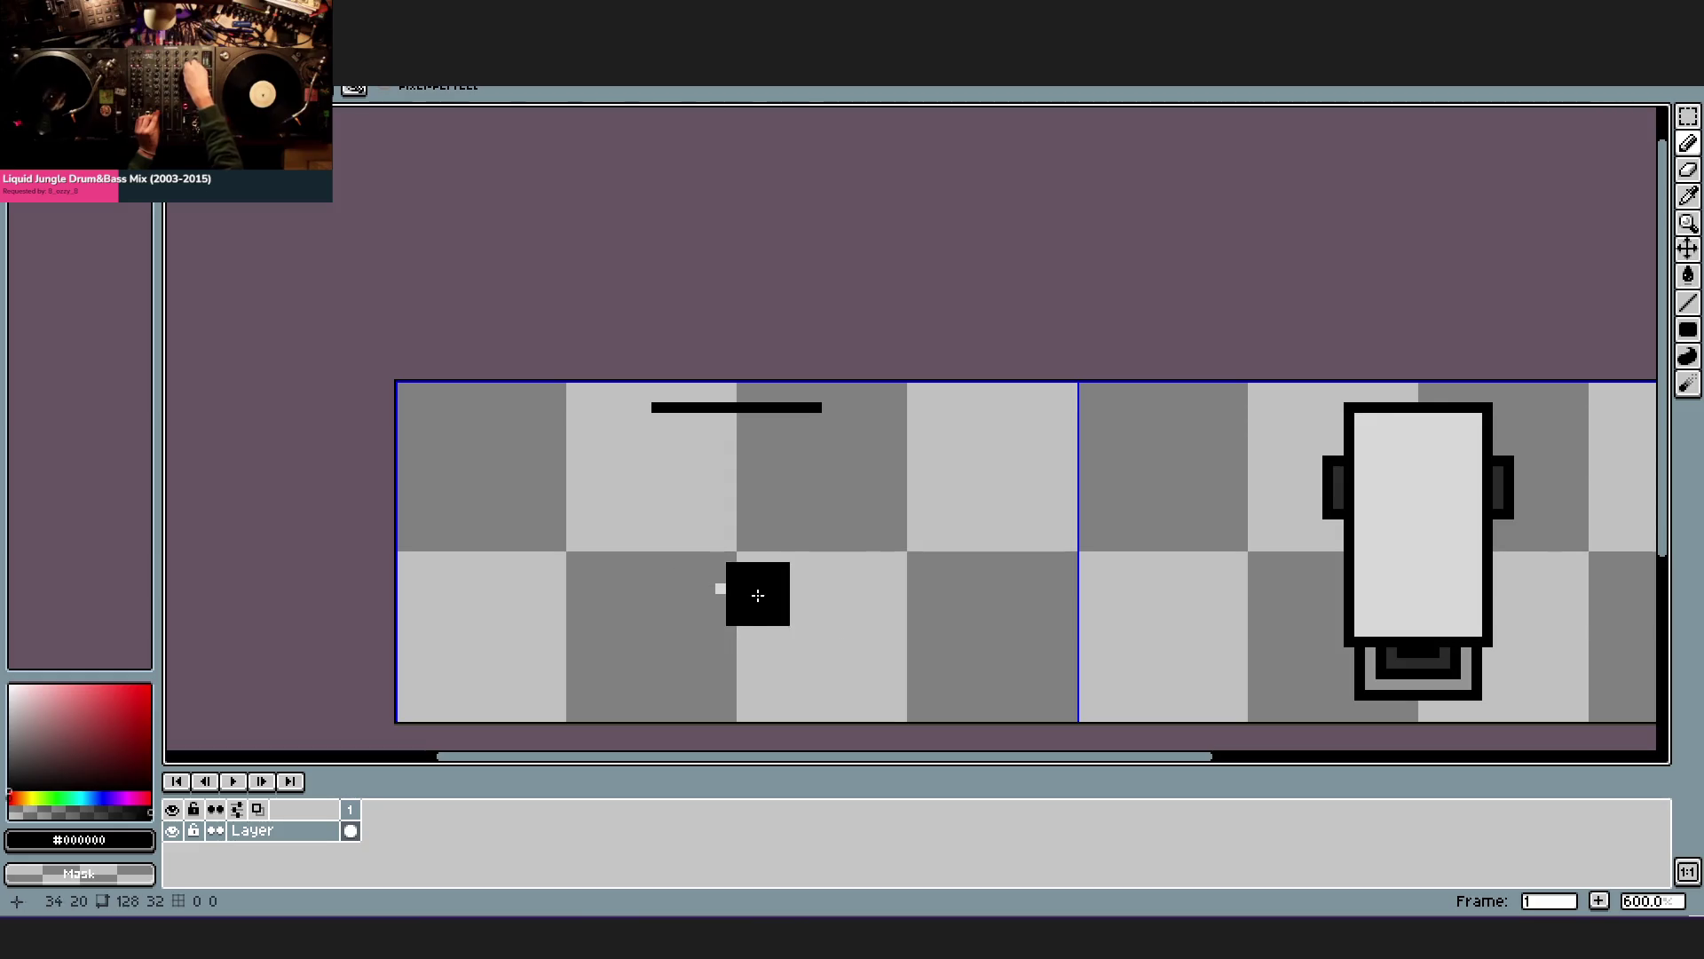
left_click_drag(644, 408, 624, 408)
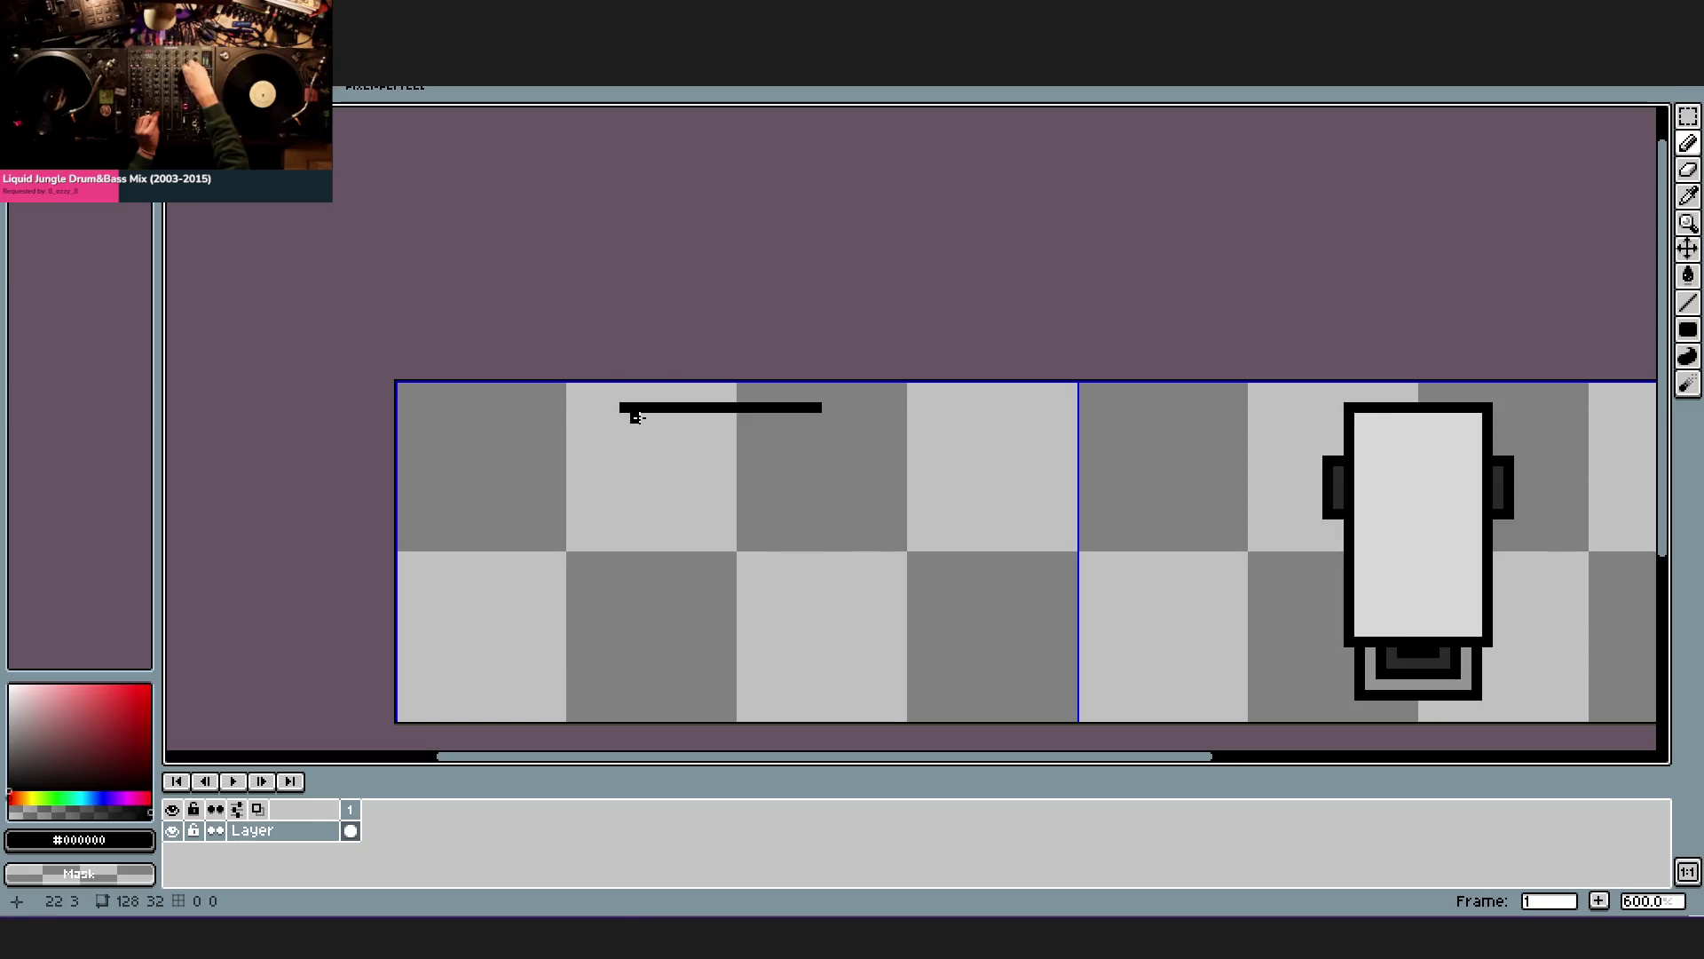
left_click(637, 422)
left_click_drag(636, 427, 648, 447)
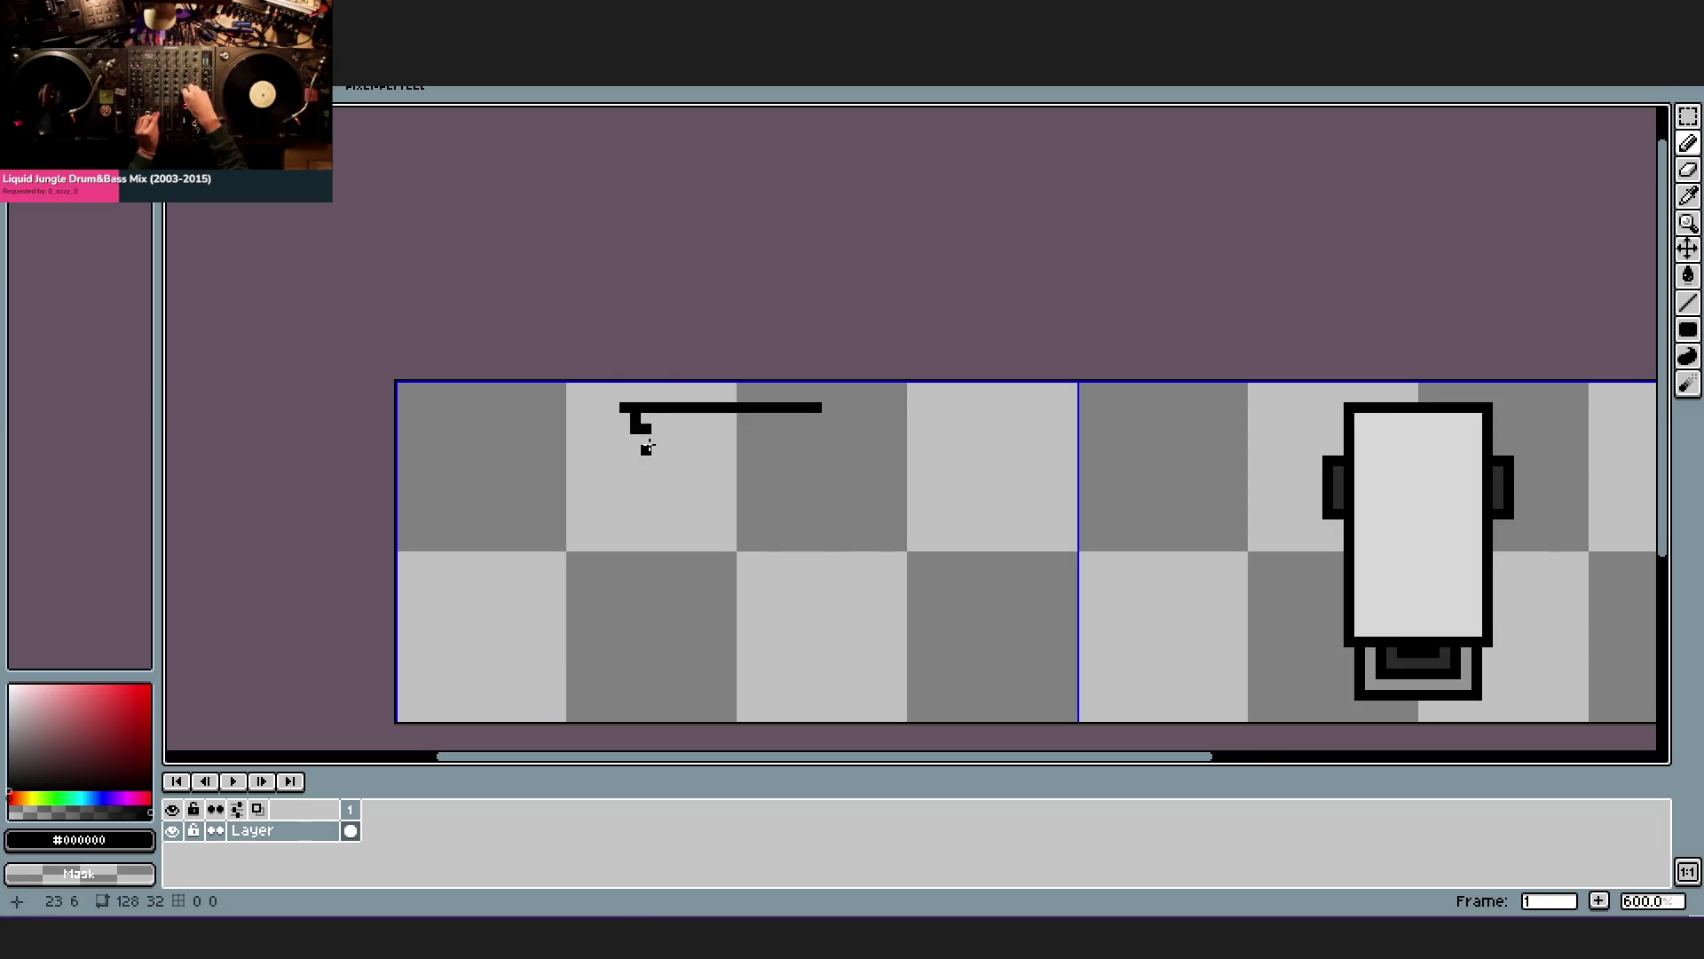
mouse_move(753, 419)
left_mouse_down()
mouse_move(642, 419)
mouse_move(703, 495)
mouse_move(646, 437)
left_mouse_up()
left_click(646, 439)
key("ctrl+z")
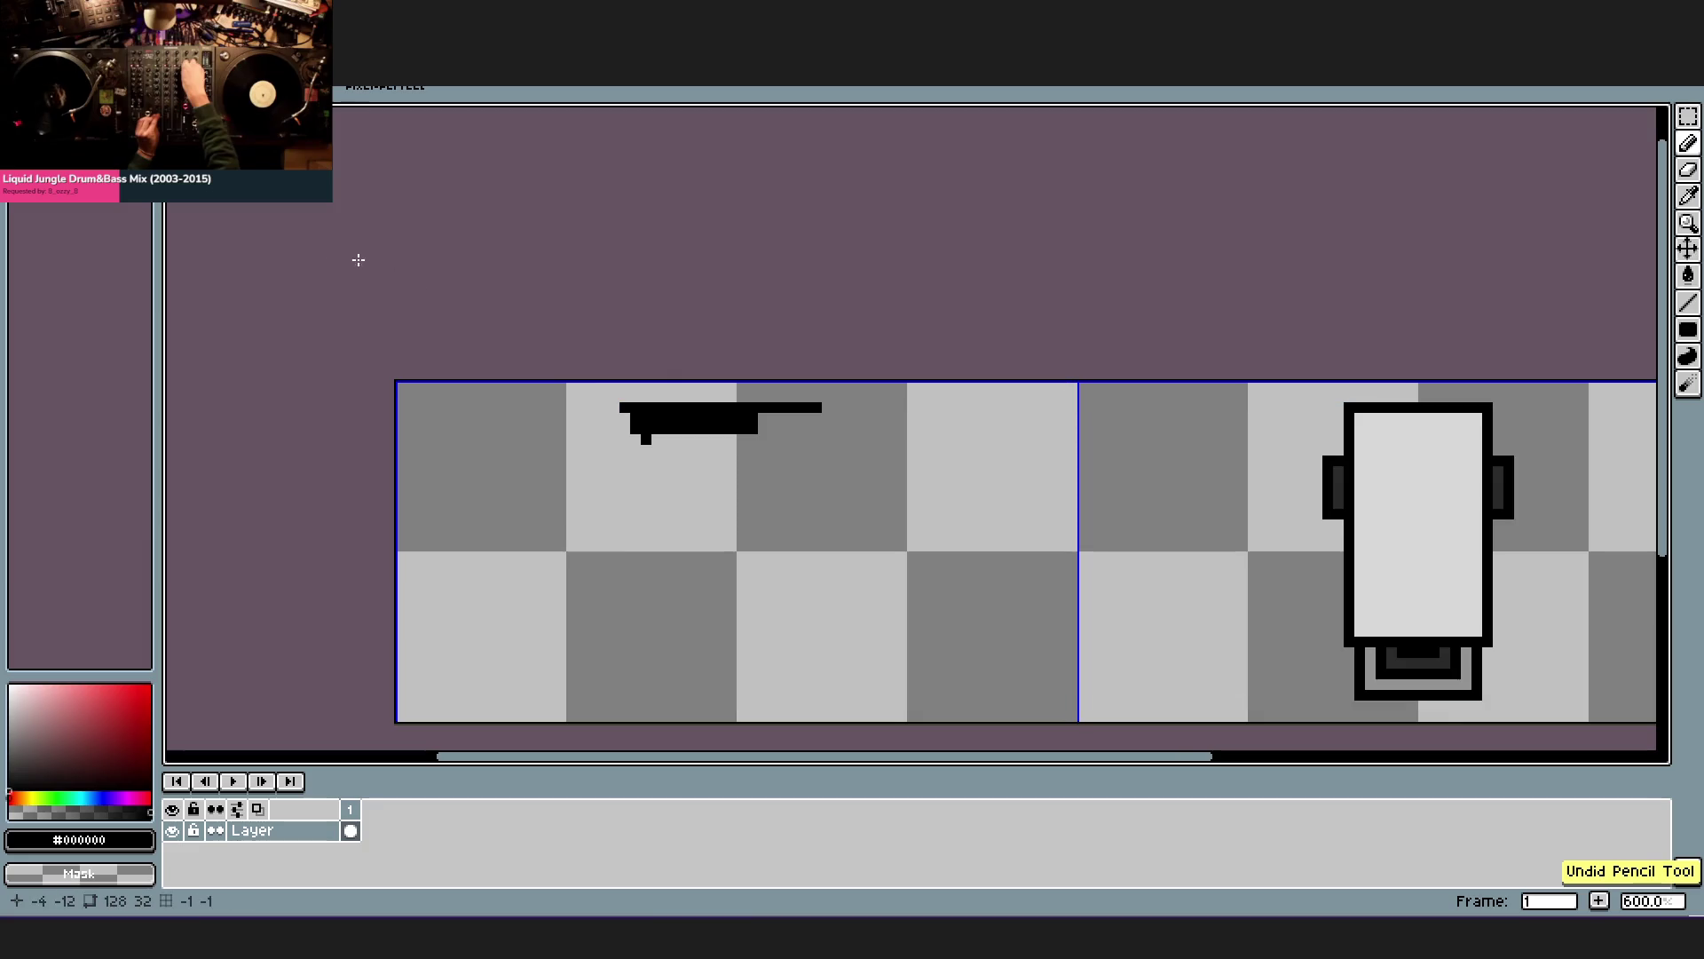
- Try filled ellipses for the dome below the bar and undo them, returning to the Pencil
left_click(13, 716)
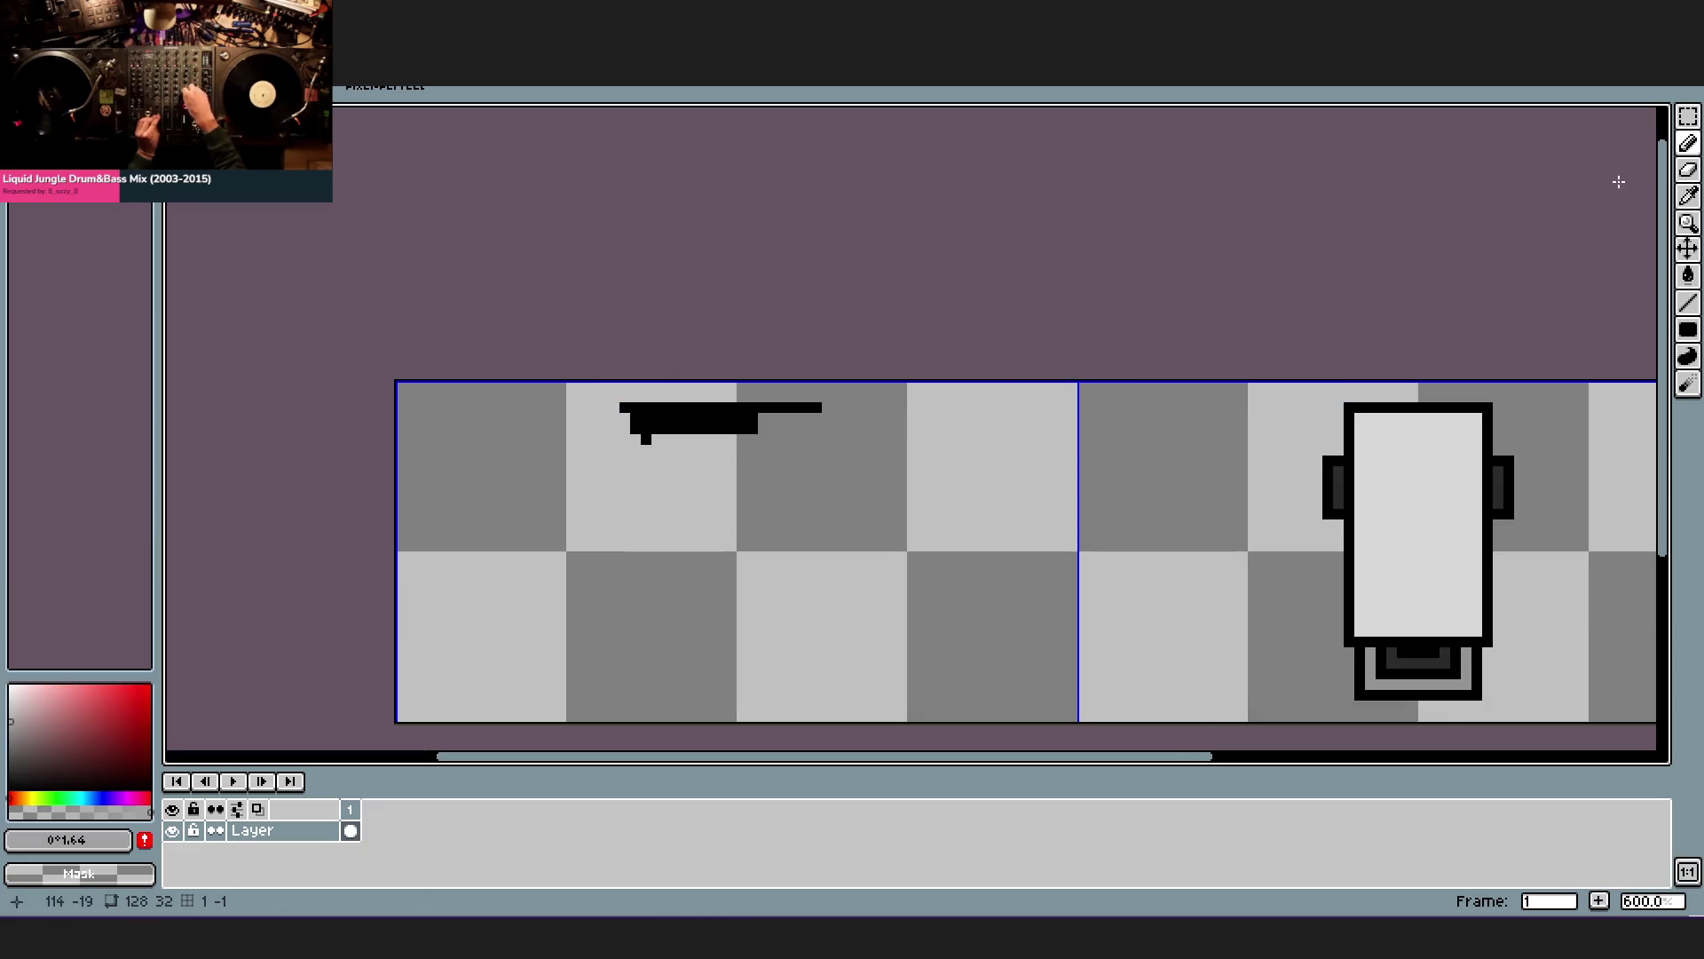
key("v")
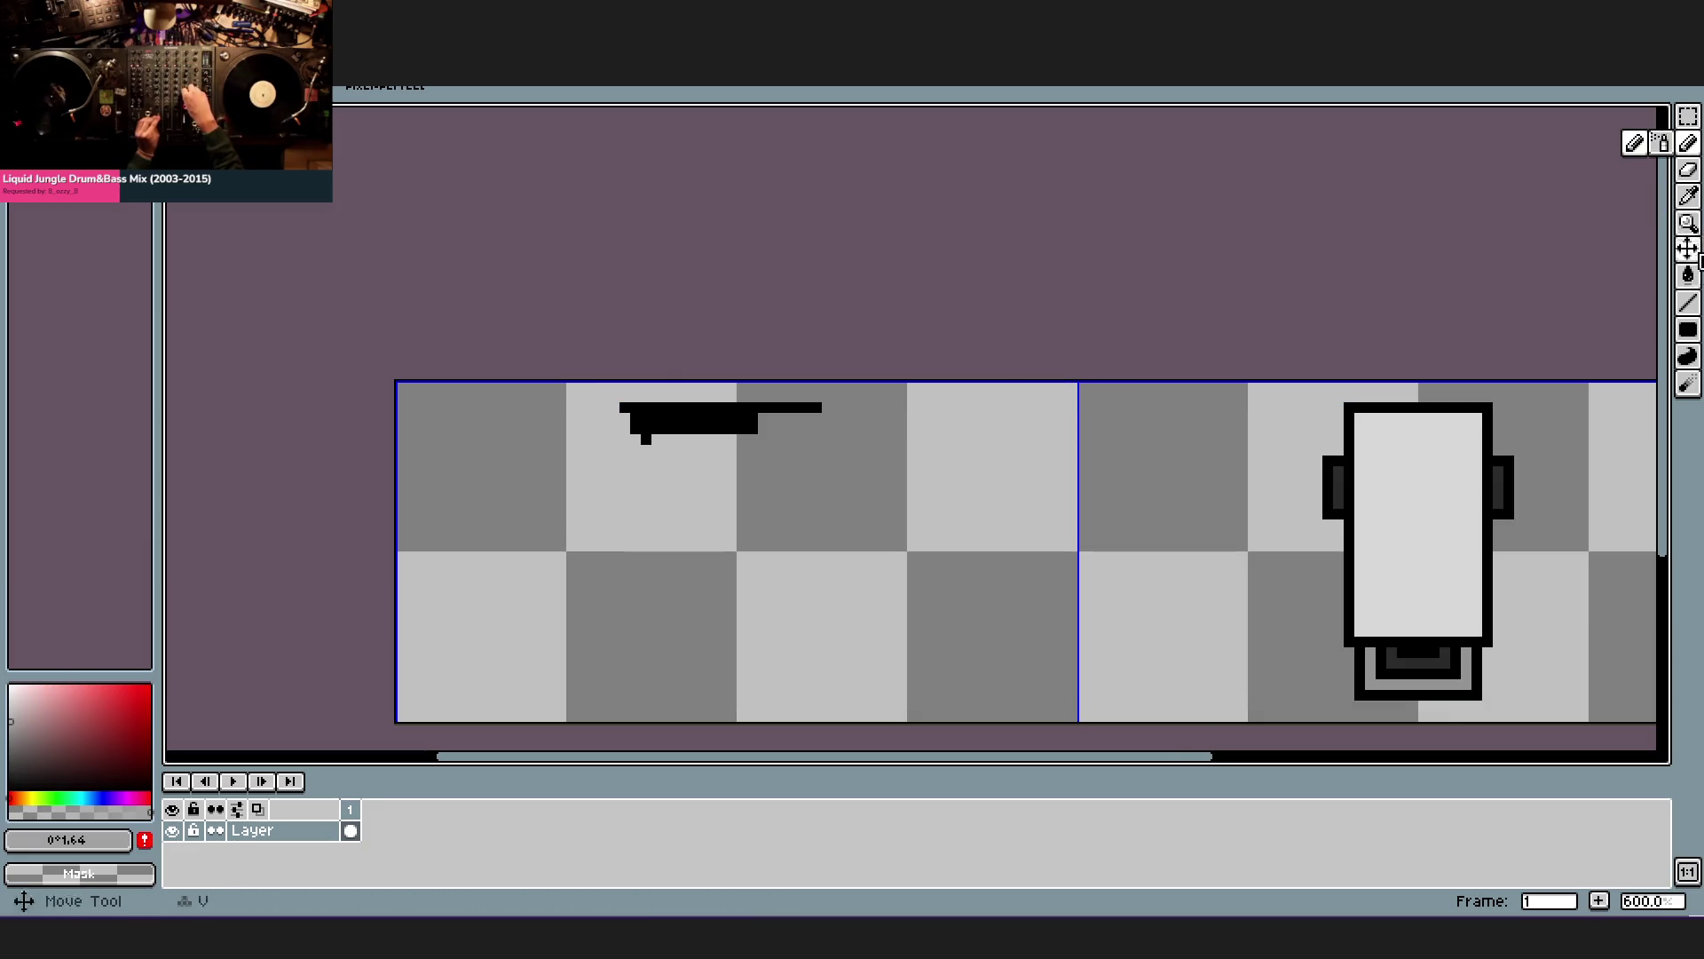
left_click_drag(1688, 329, 1675, 337)
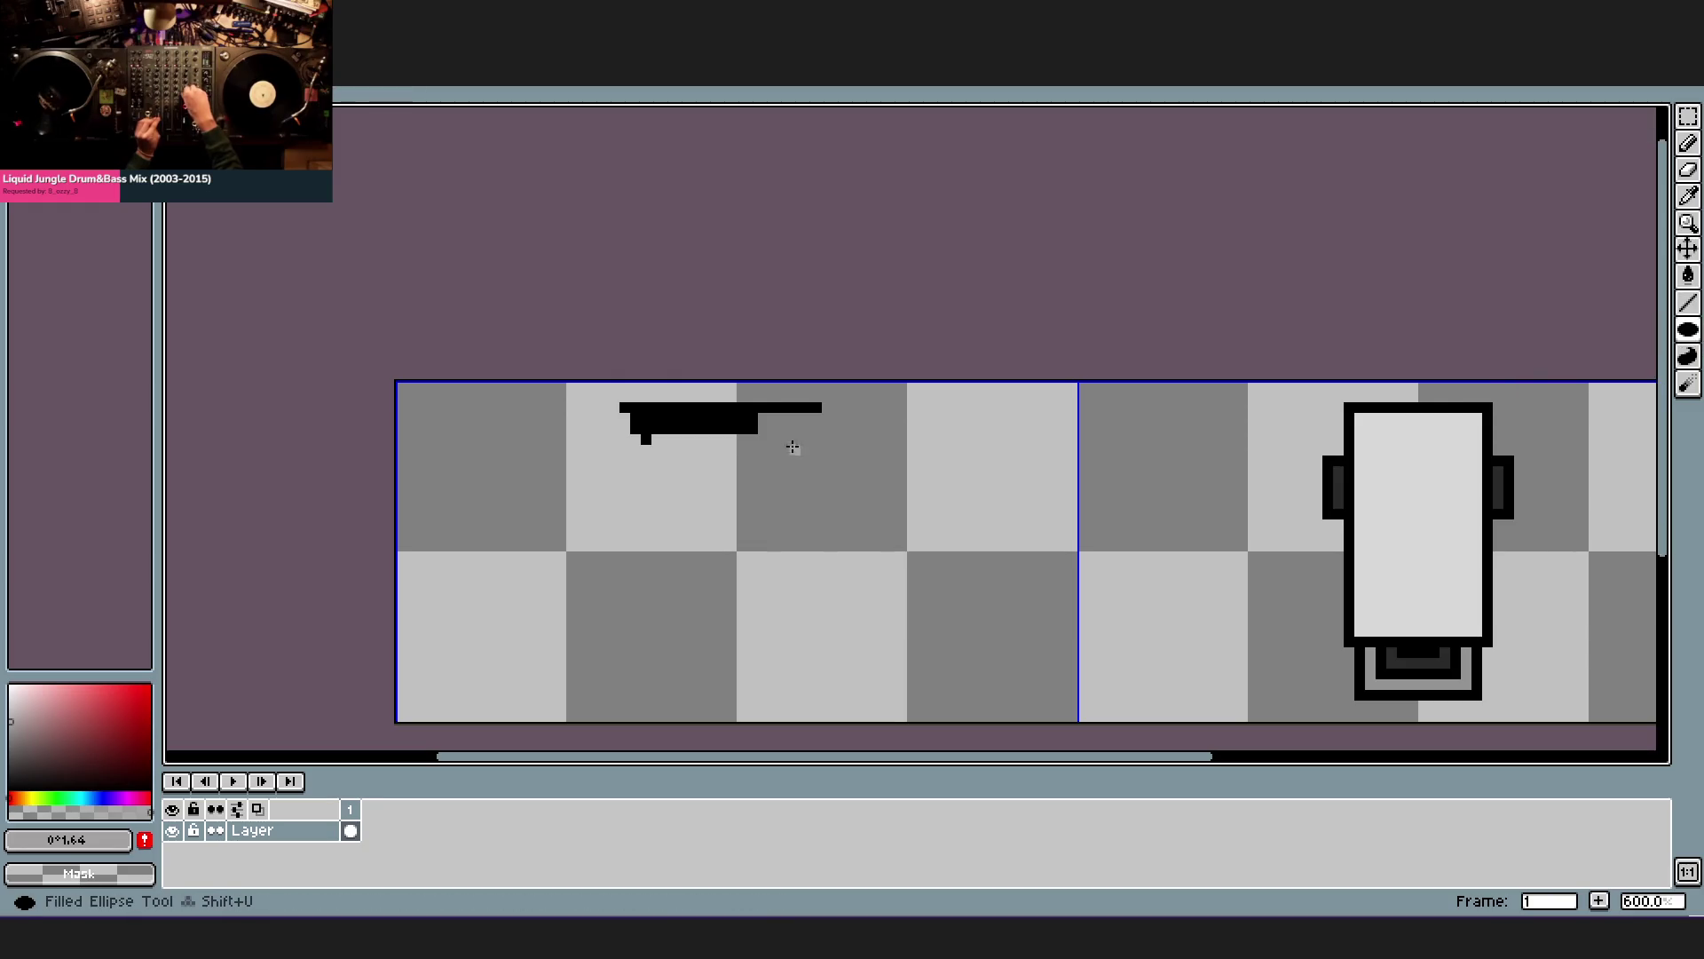
left_click_drag(643, 423, 815, 544)
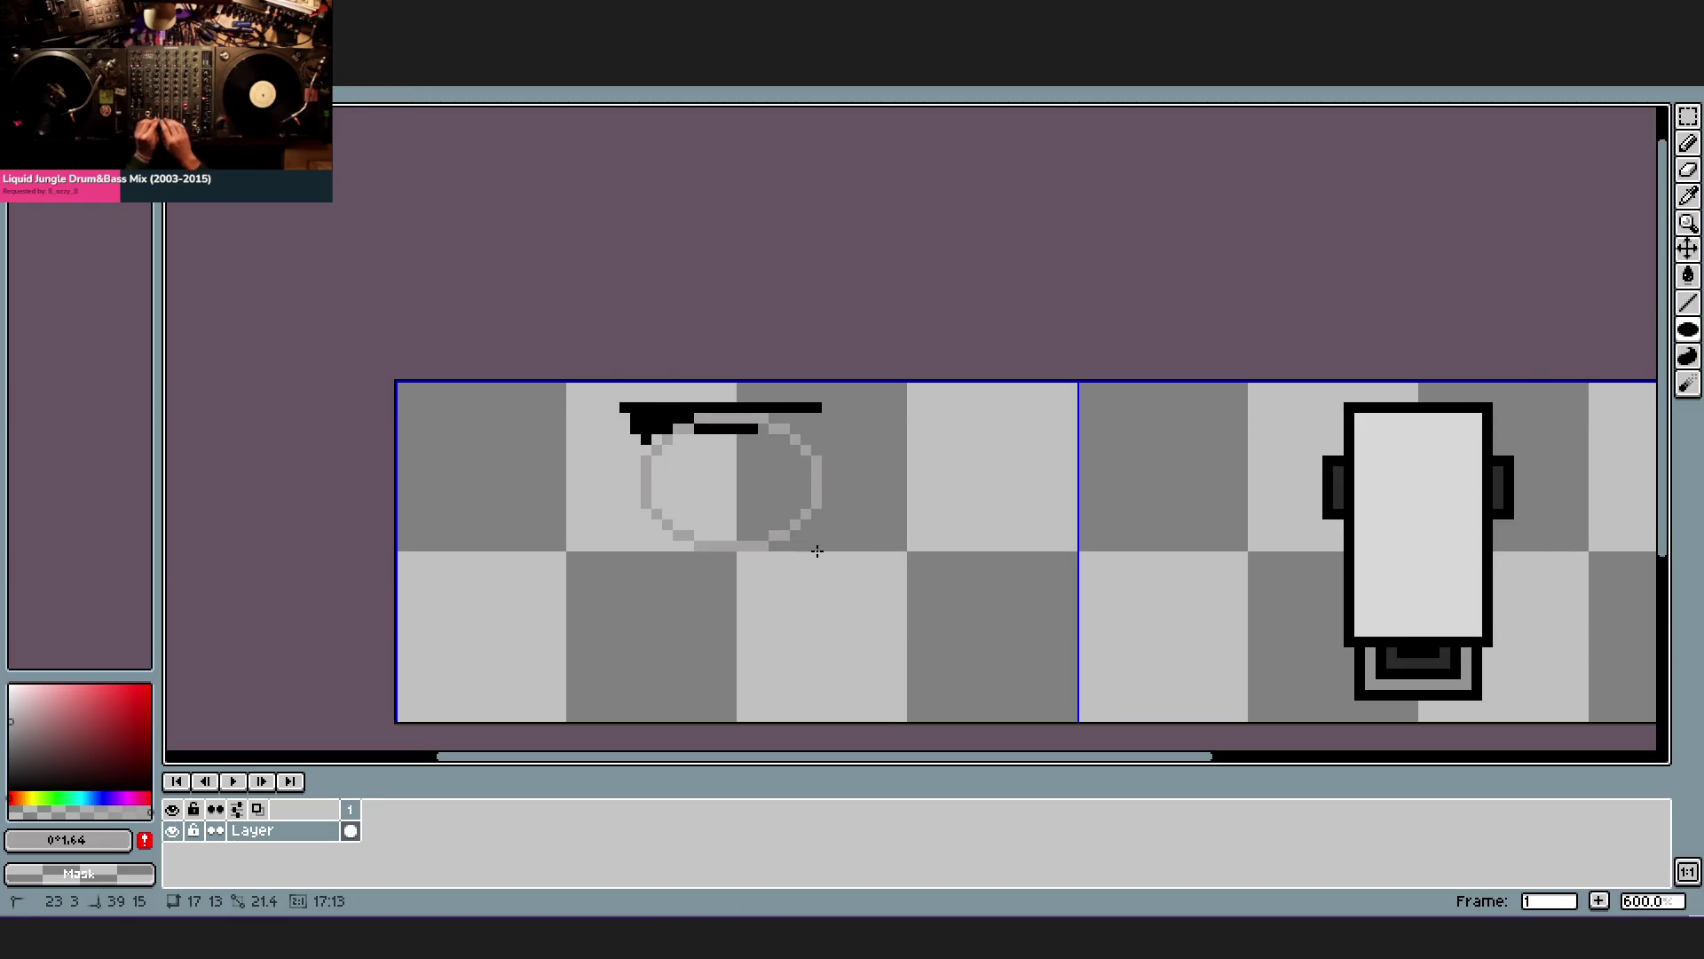
key("Escape")
mouse_move(627, 388)
left_mouse_down()
mouse_move(812, 506)
mouse_move(830, 564)
left_mouse_up()
key("ctrl+z")
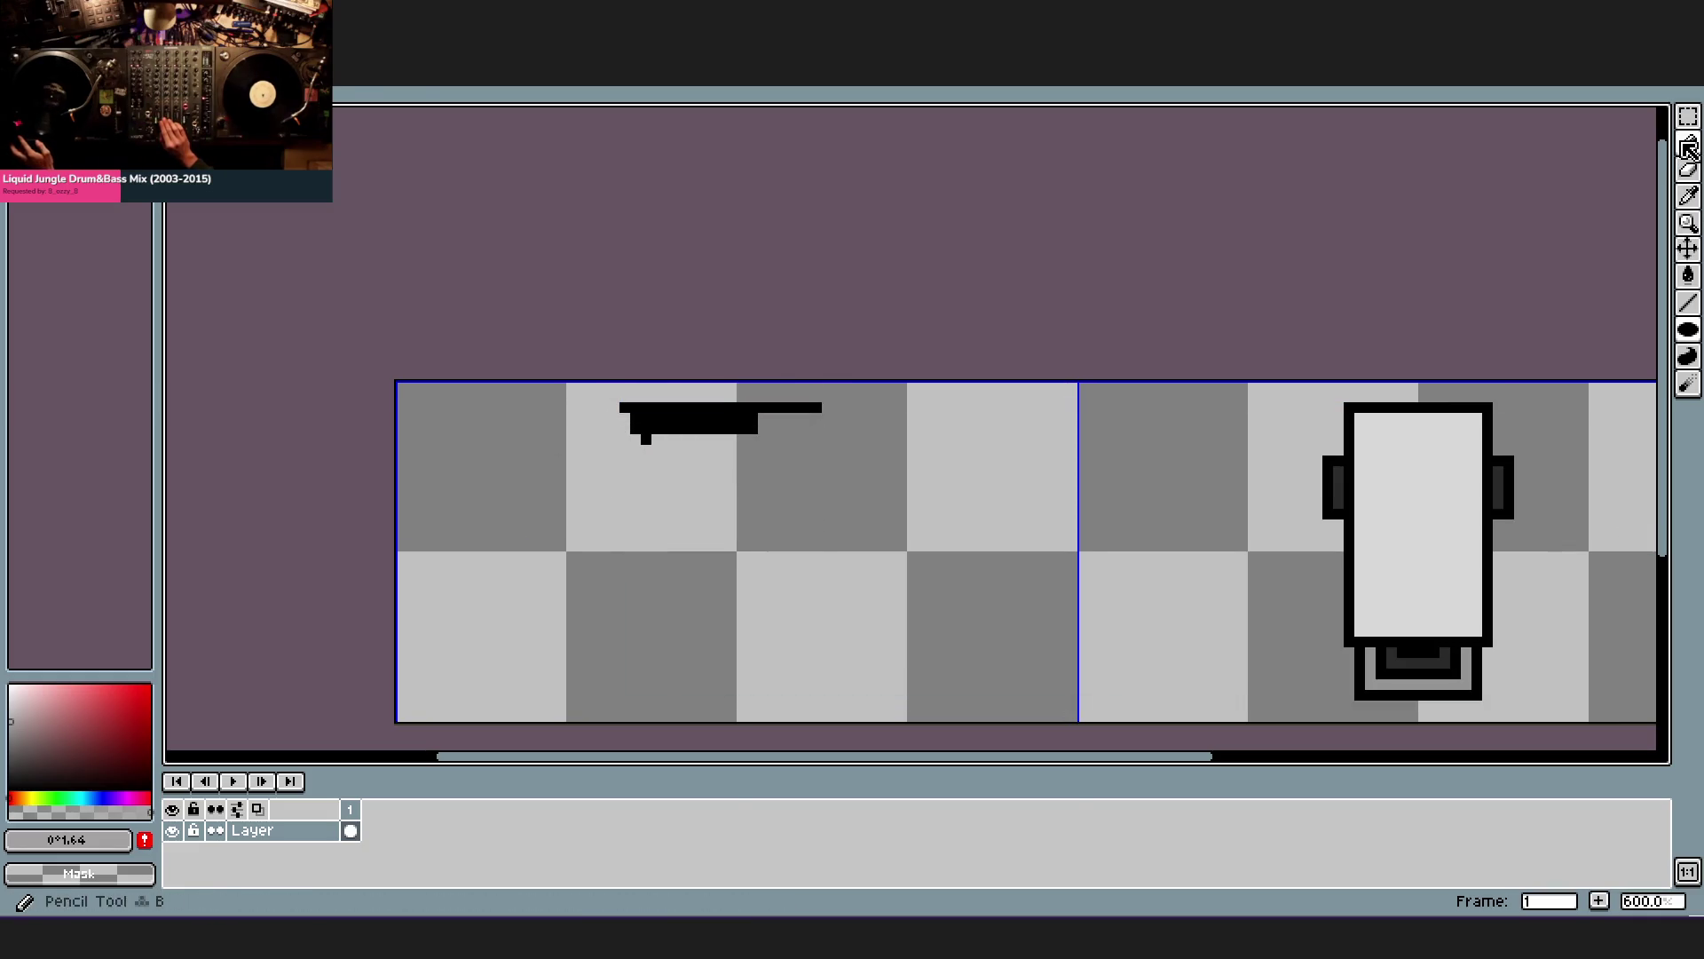
left_click(1688, 143)
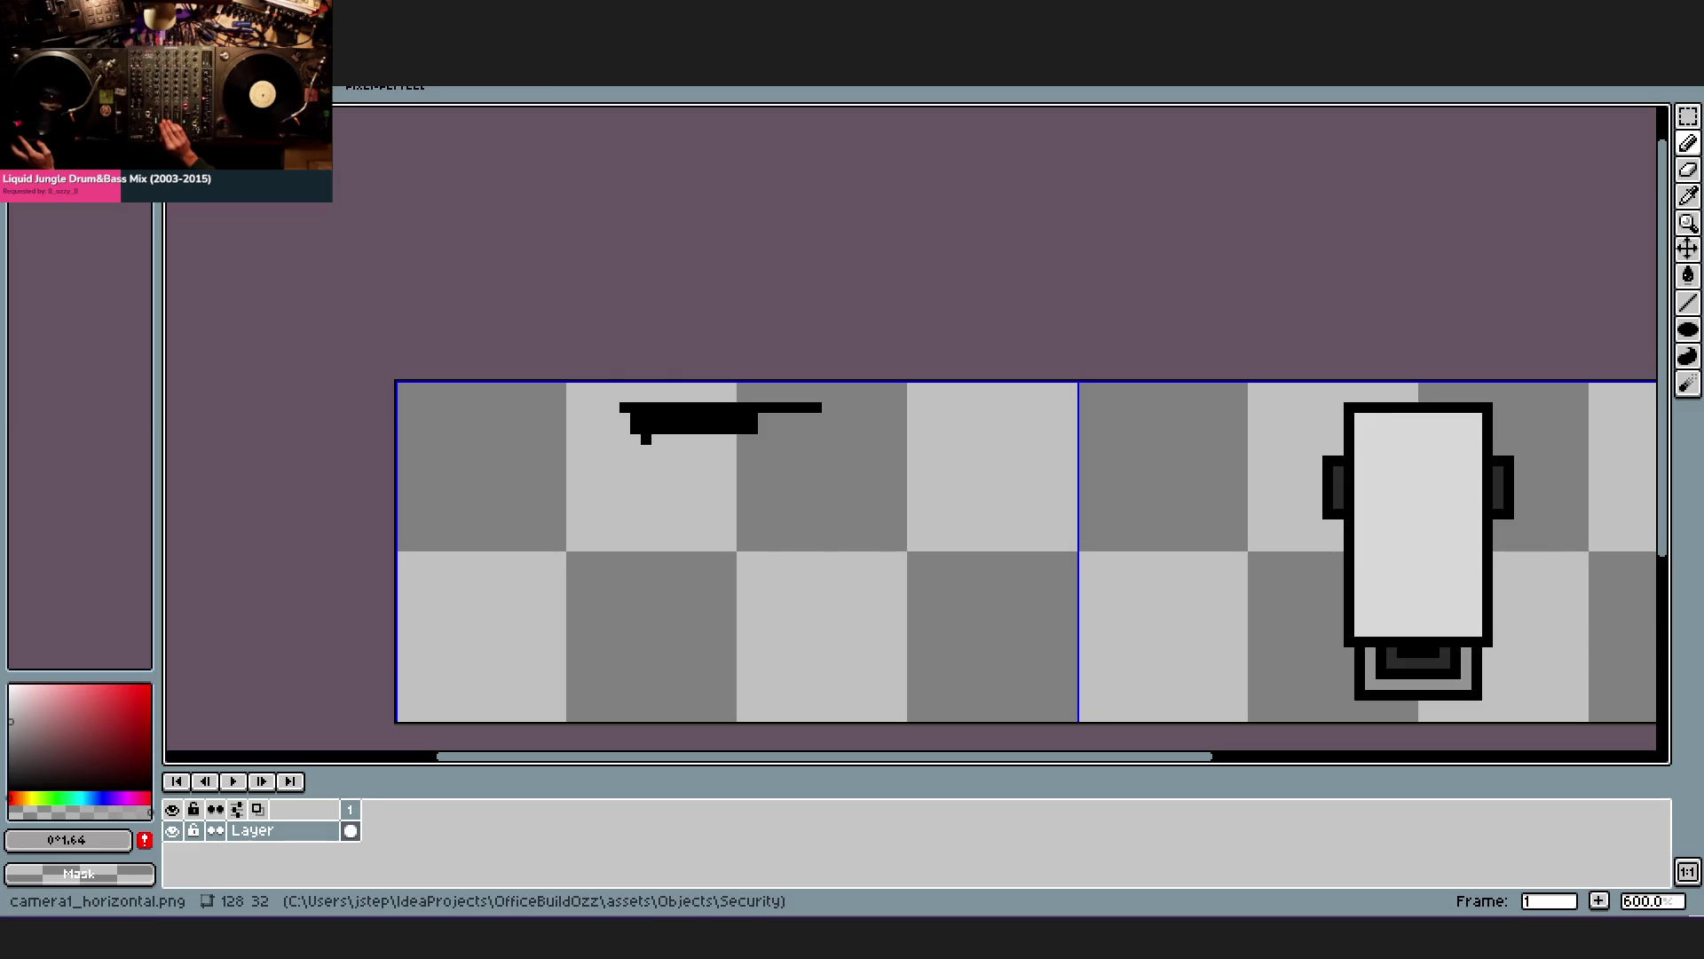
- Stamp a large grey circle beneath the bar and bucket-fill it dark grey for the dome
key("ctrl")
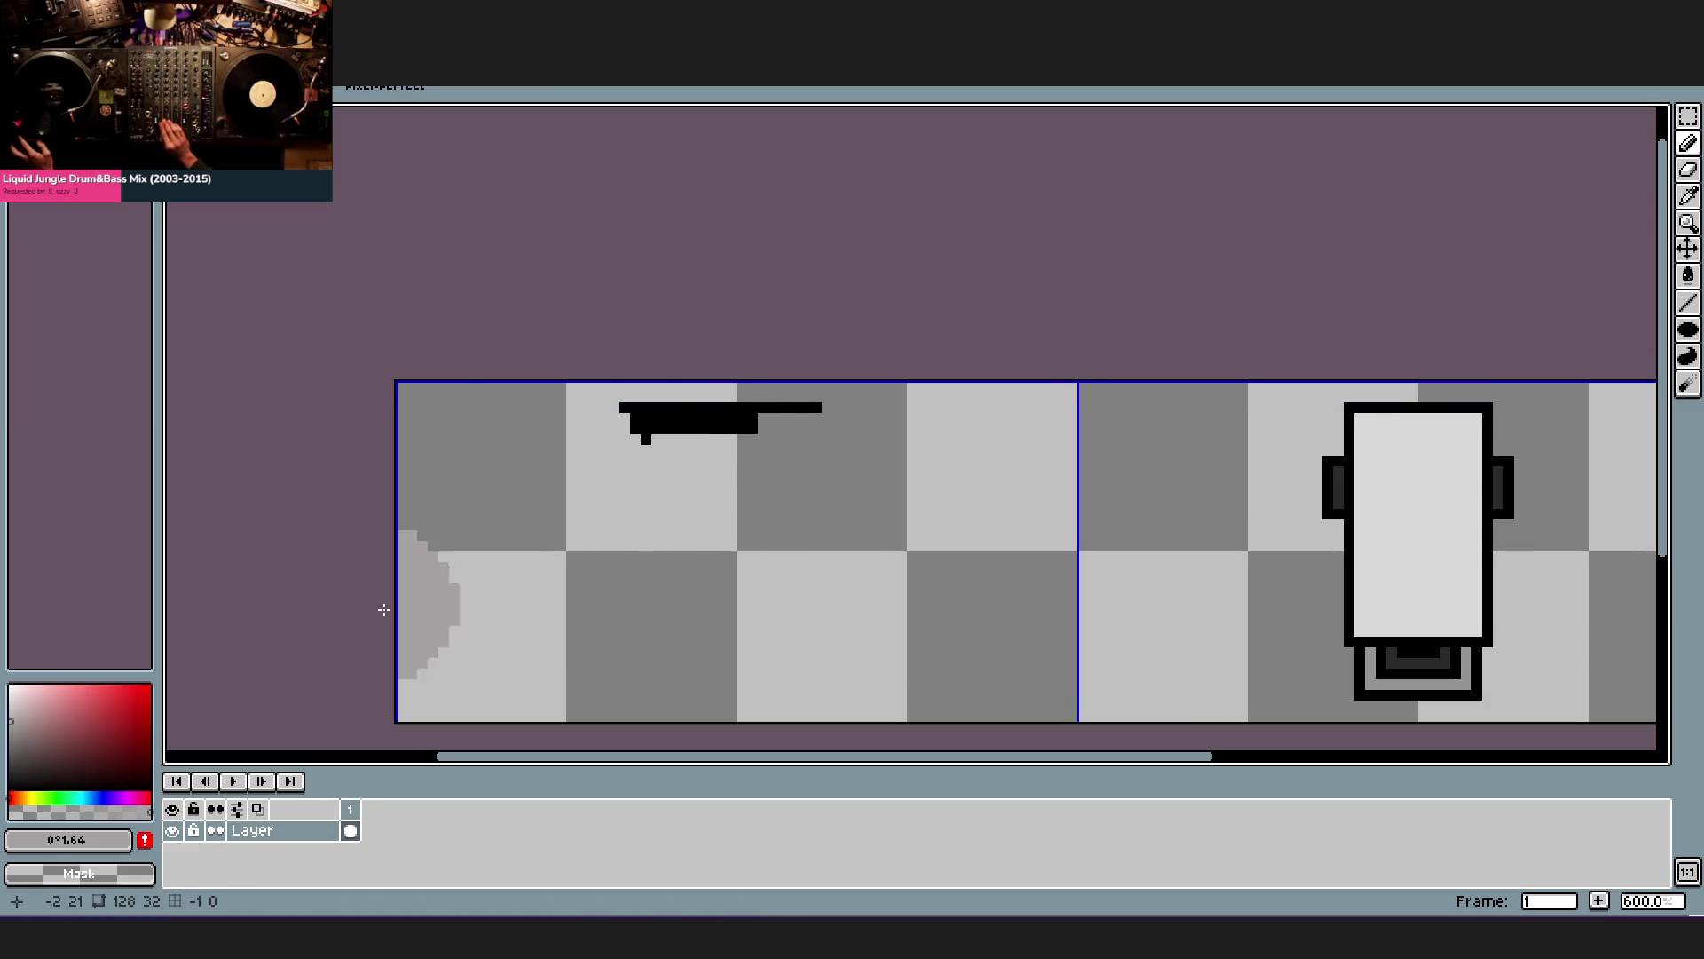
scroll(737, 475, "up", 2)
scroll(737, 473, "up", 1)
left_click(736, 471)
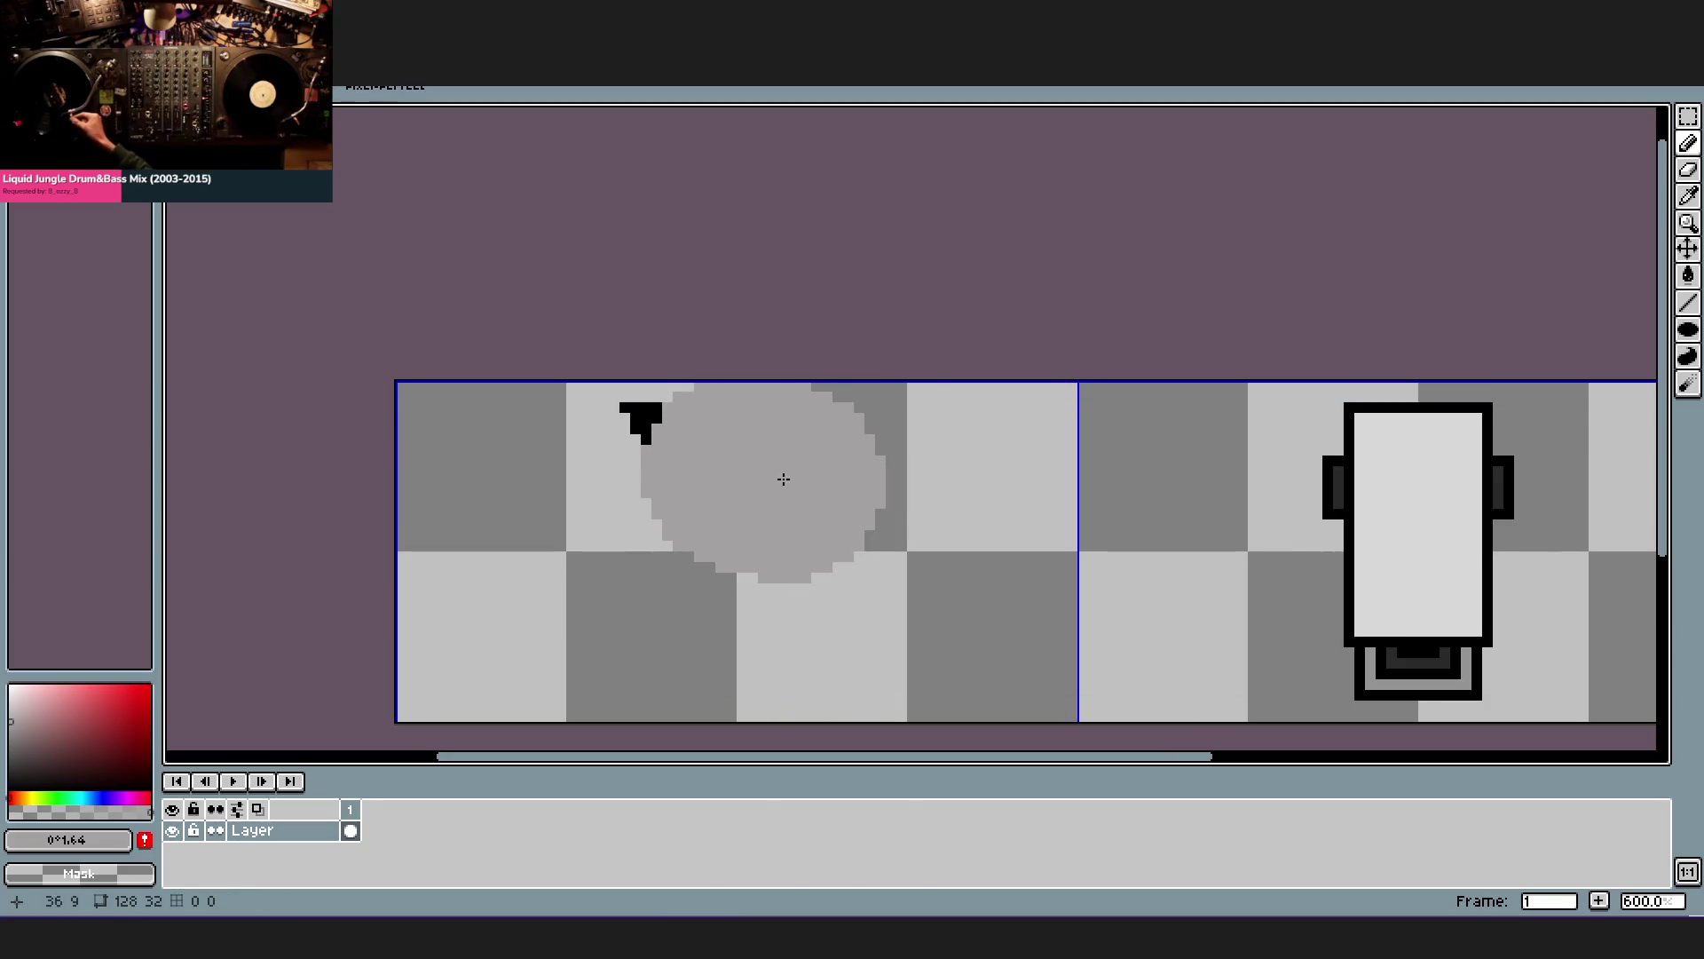
left_click(13, 759)
key("ctrl+z")
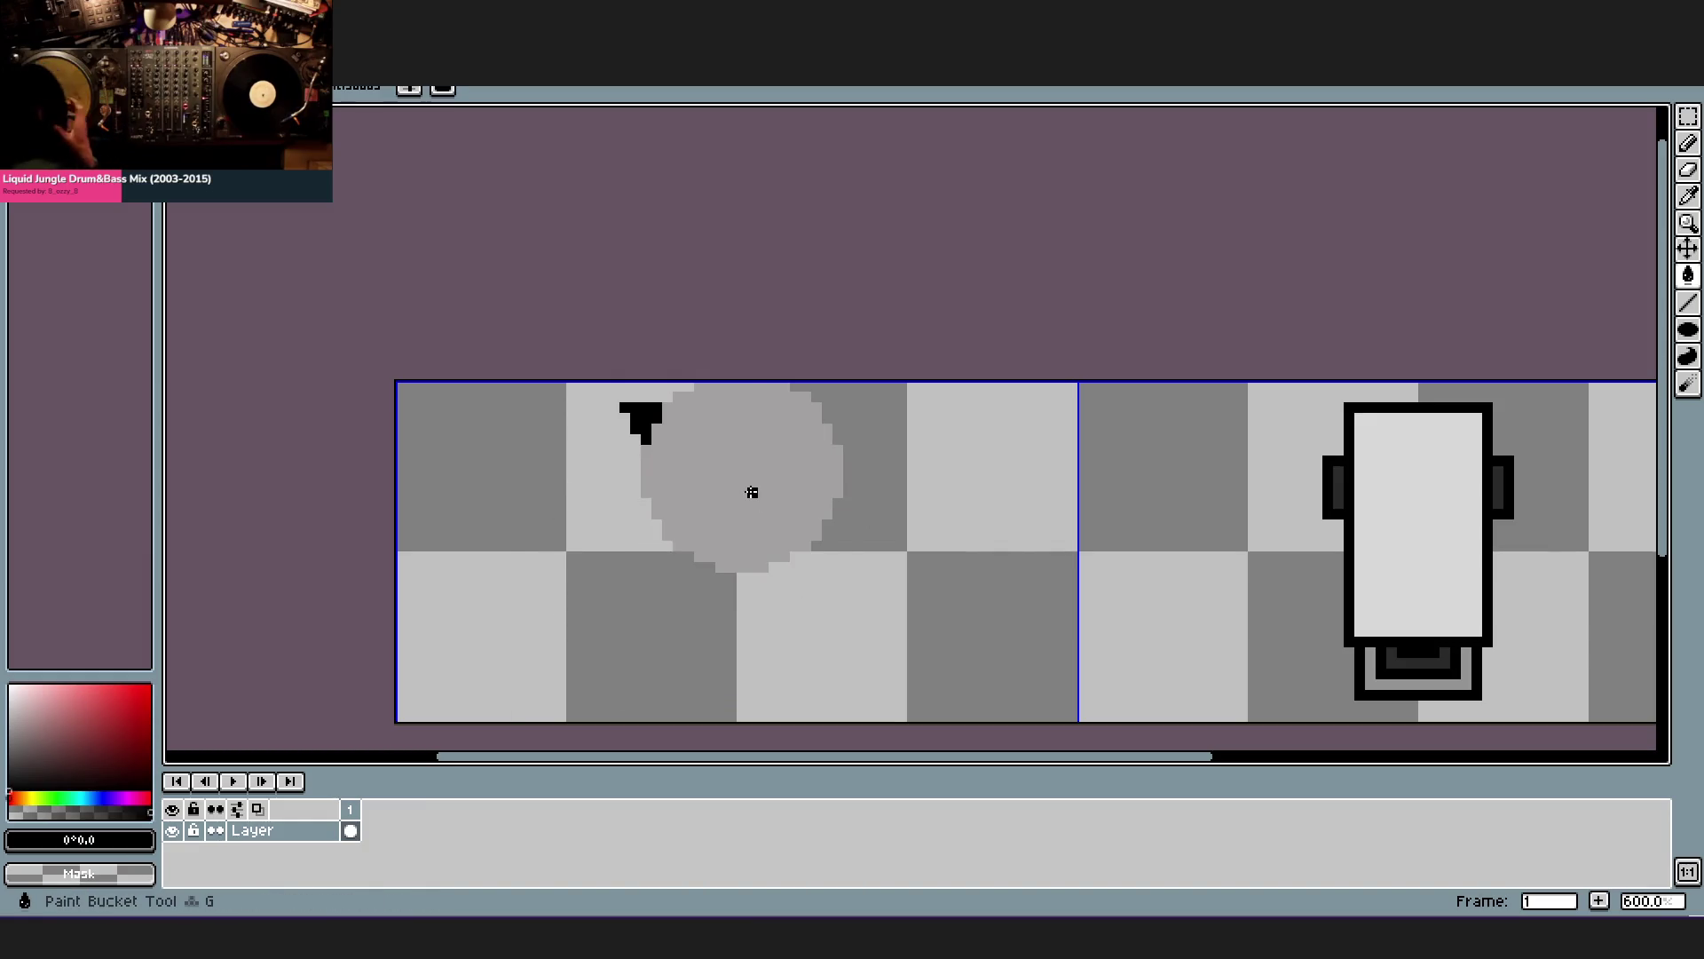
left_click(9, 762)
left_click(710, 483)
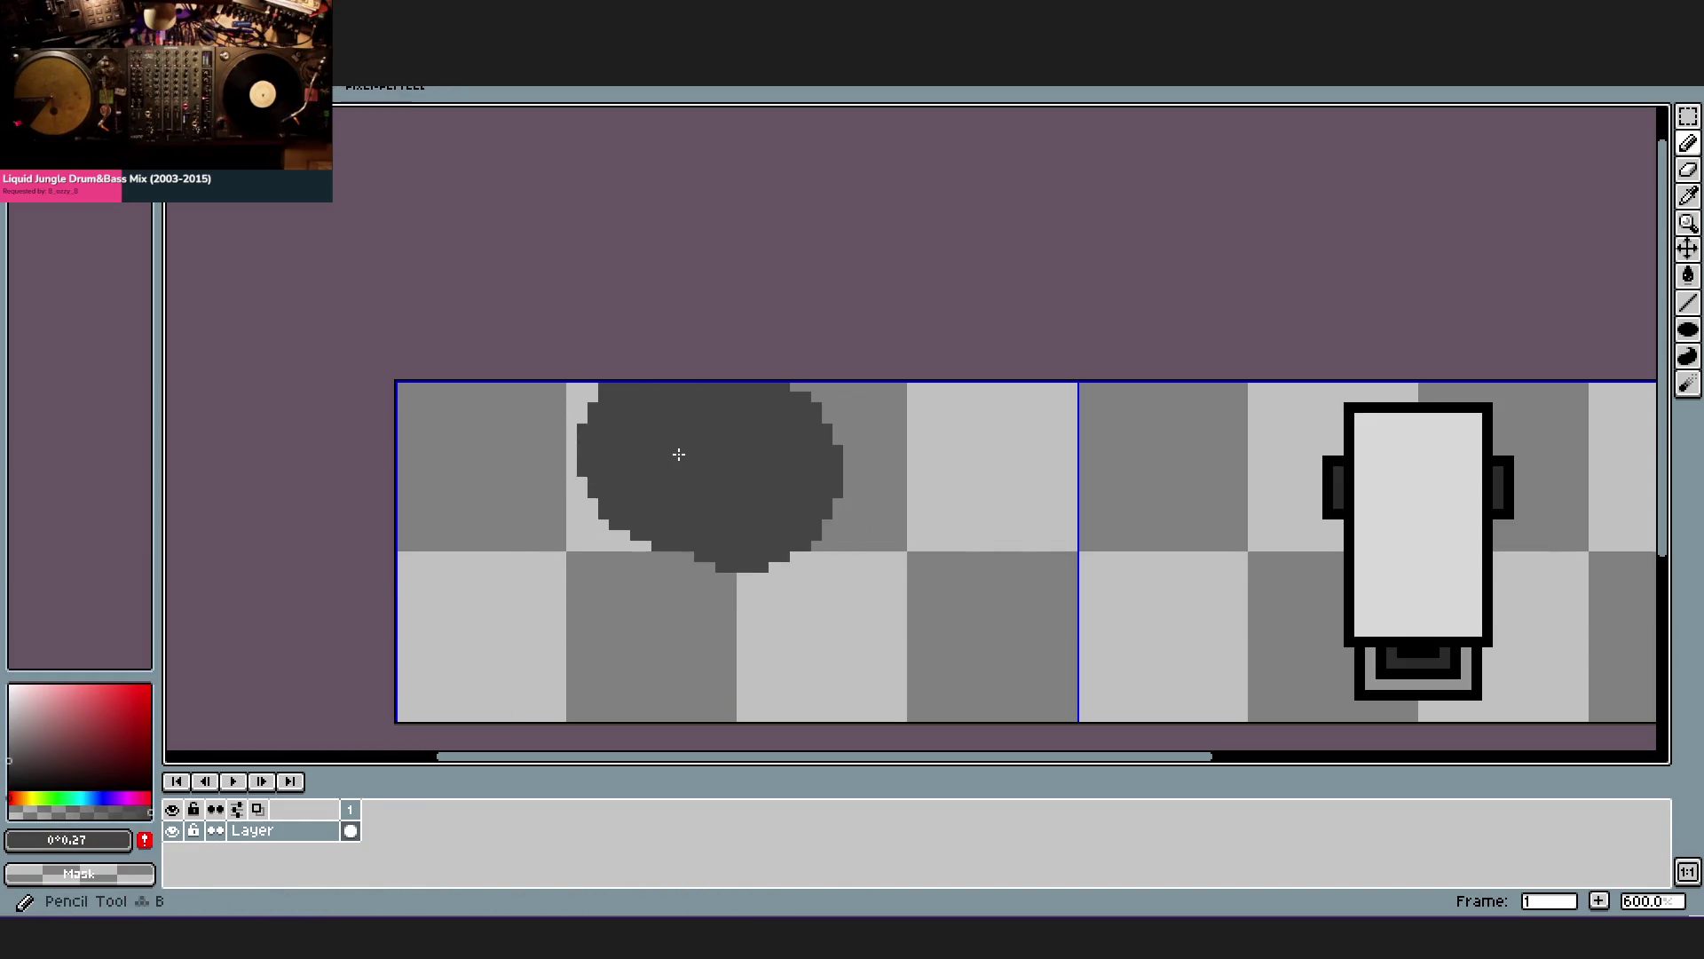
left_click(12, 789)
key("m")
key("Return")
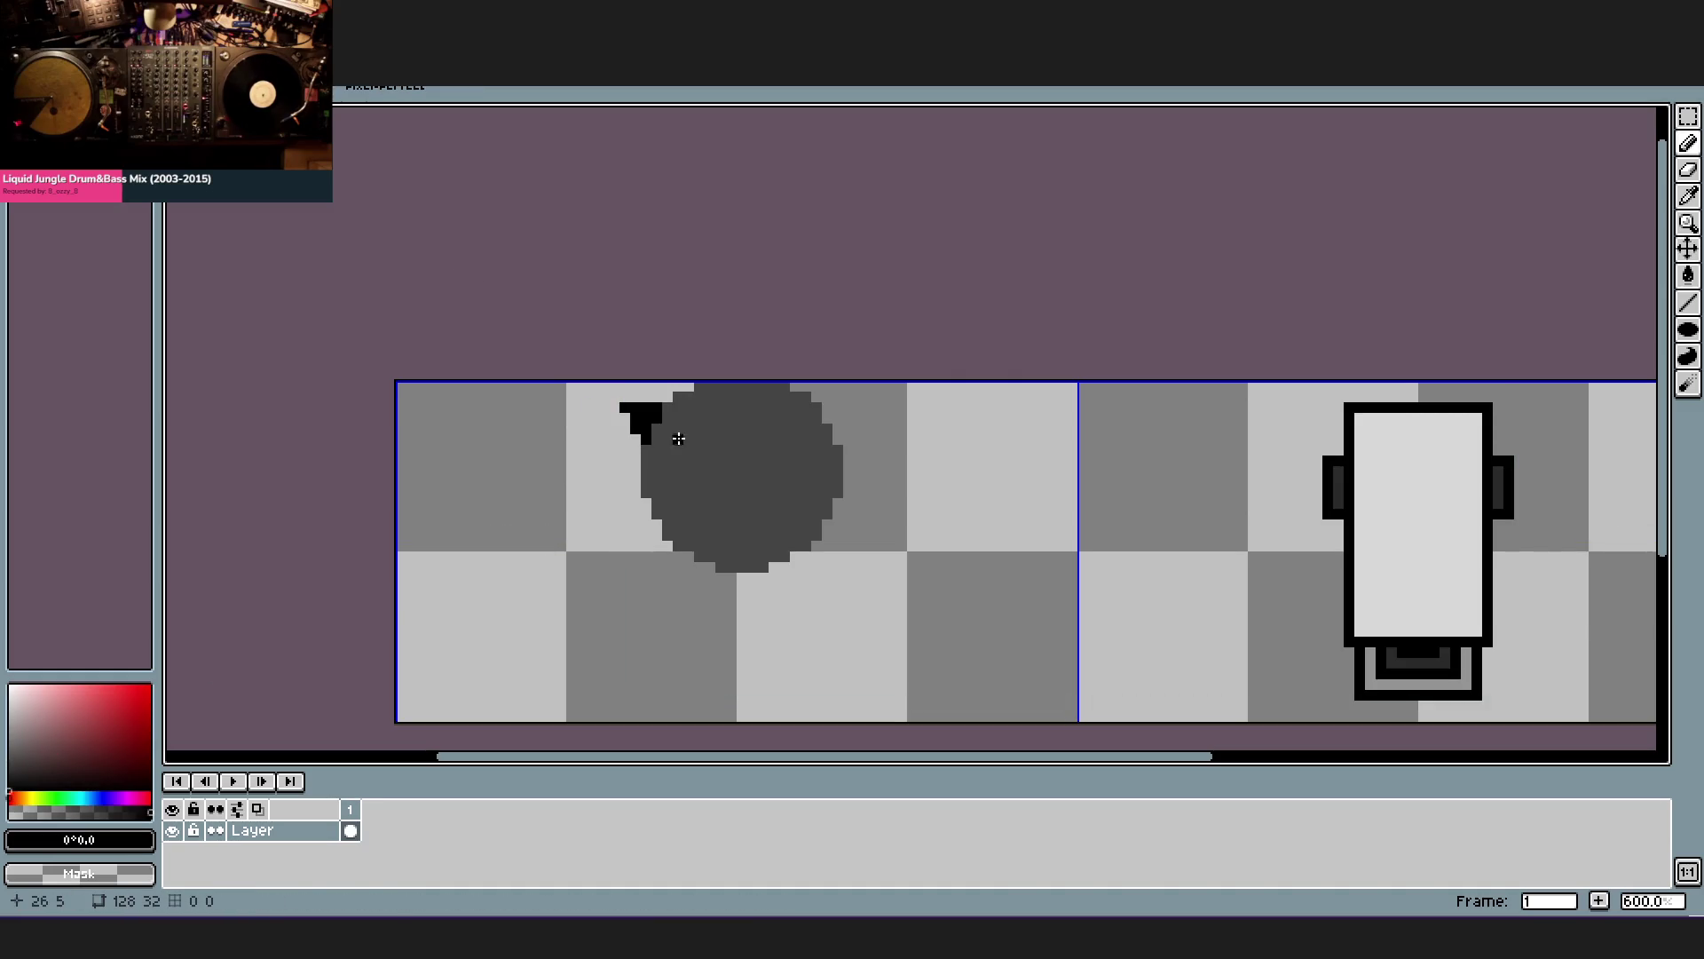
- Draw two black lines across the dome's top and flood-fill between them into a thick band
left_click_drag(654, 437, 833, 440)
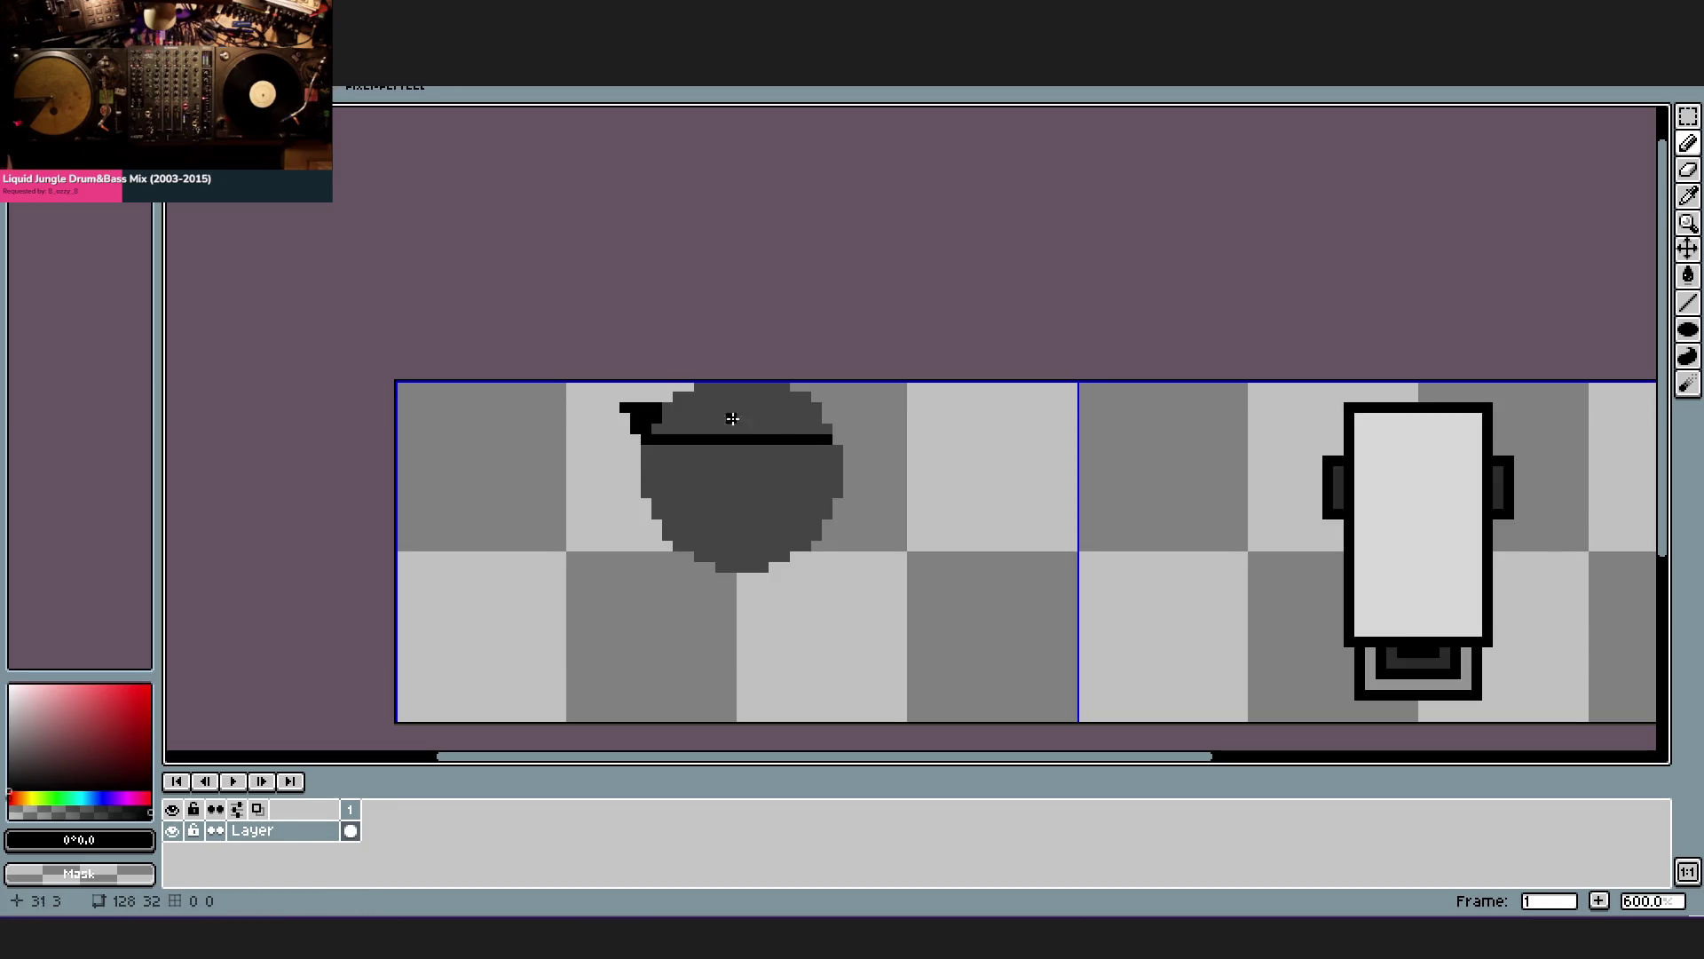
mouse_move(669, 414)
left_mouse_down()
mouse_move(819, 408)
mouse_move(759, 389)
left_mouse_up()
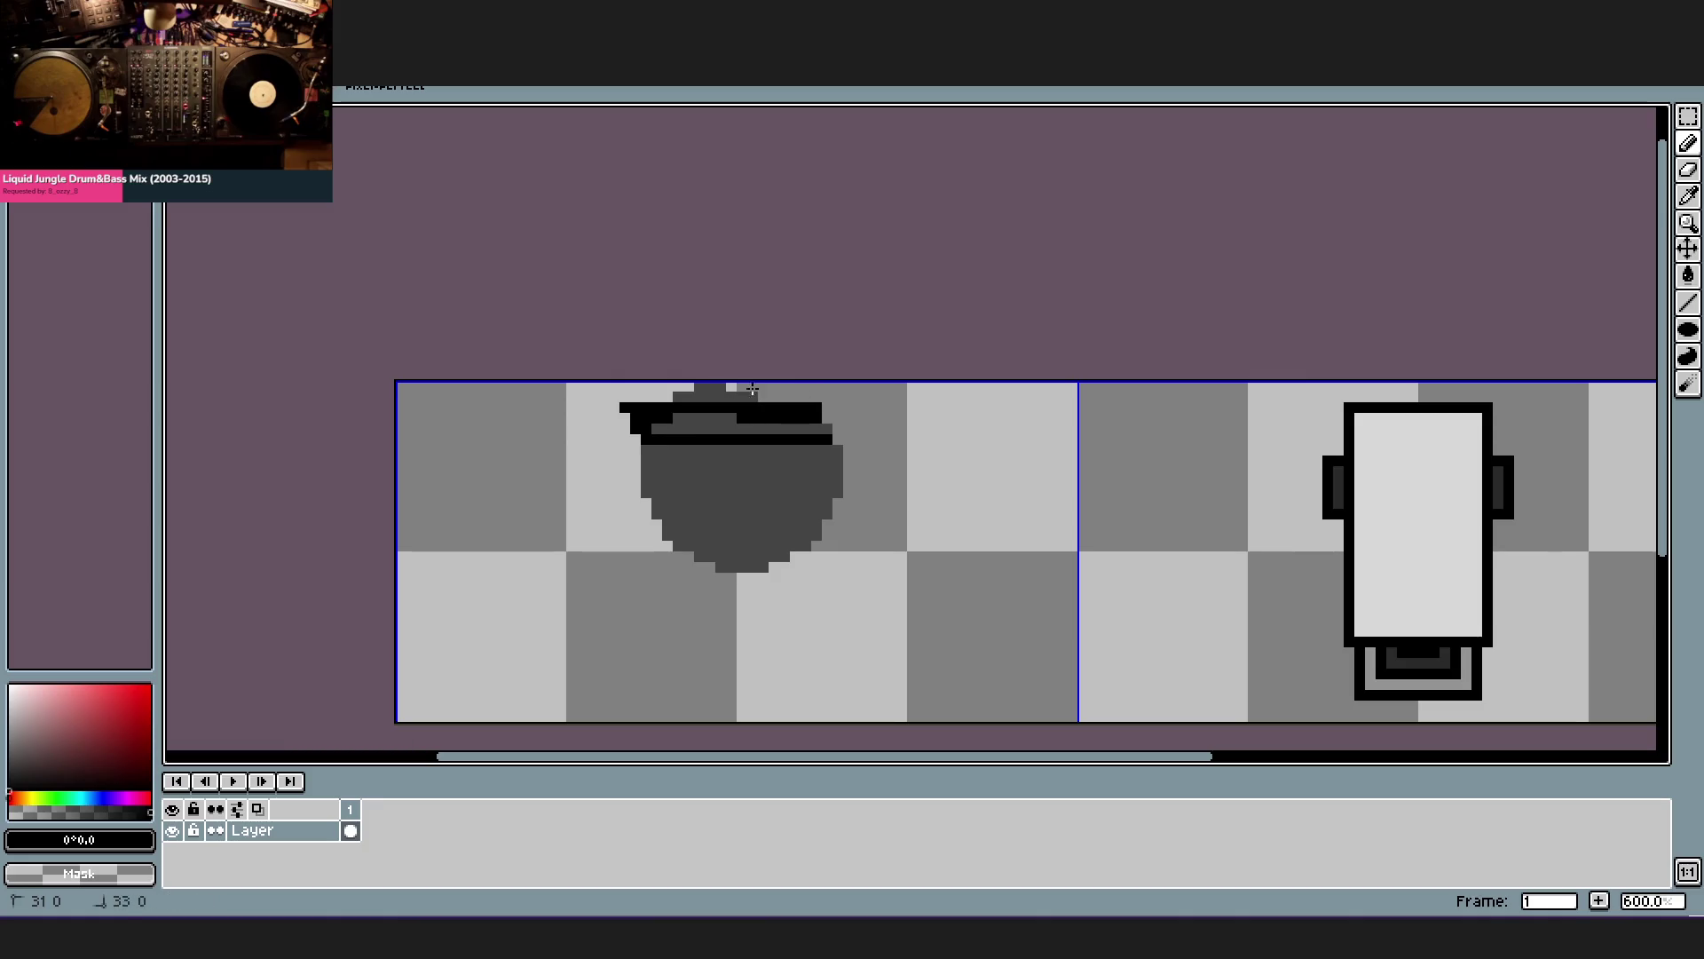
key("f")
left_click(741, 426)
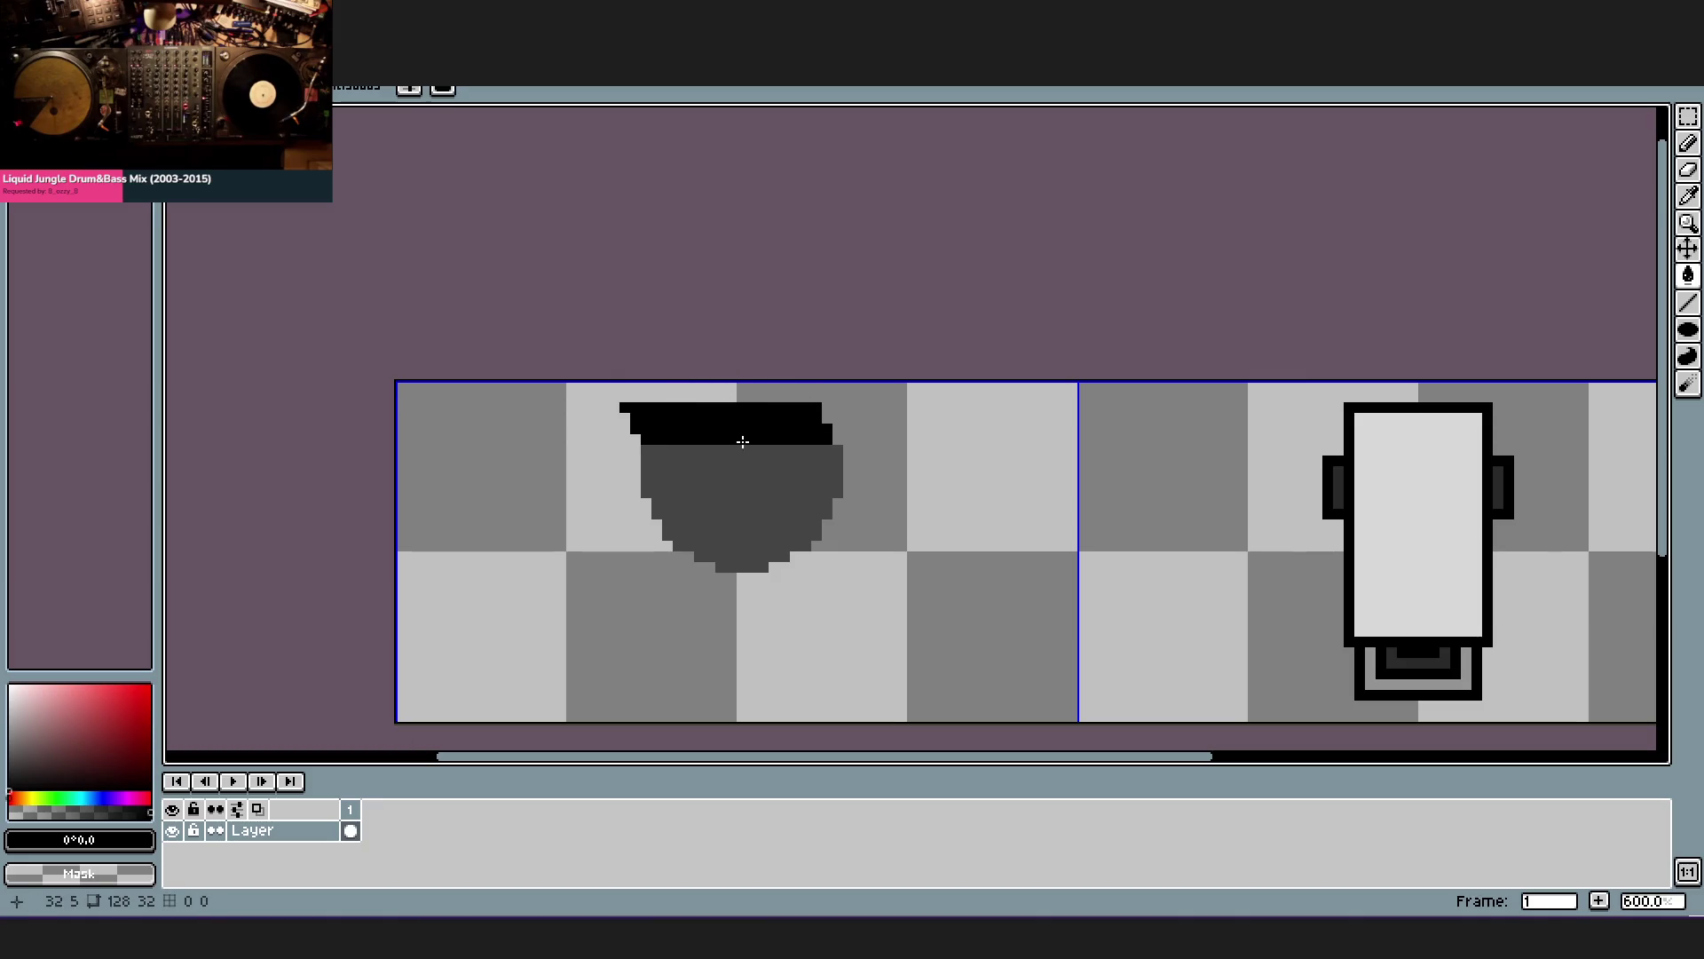
key("b")
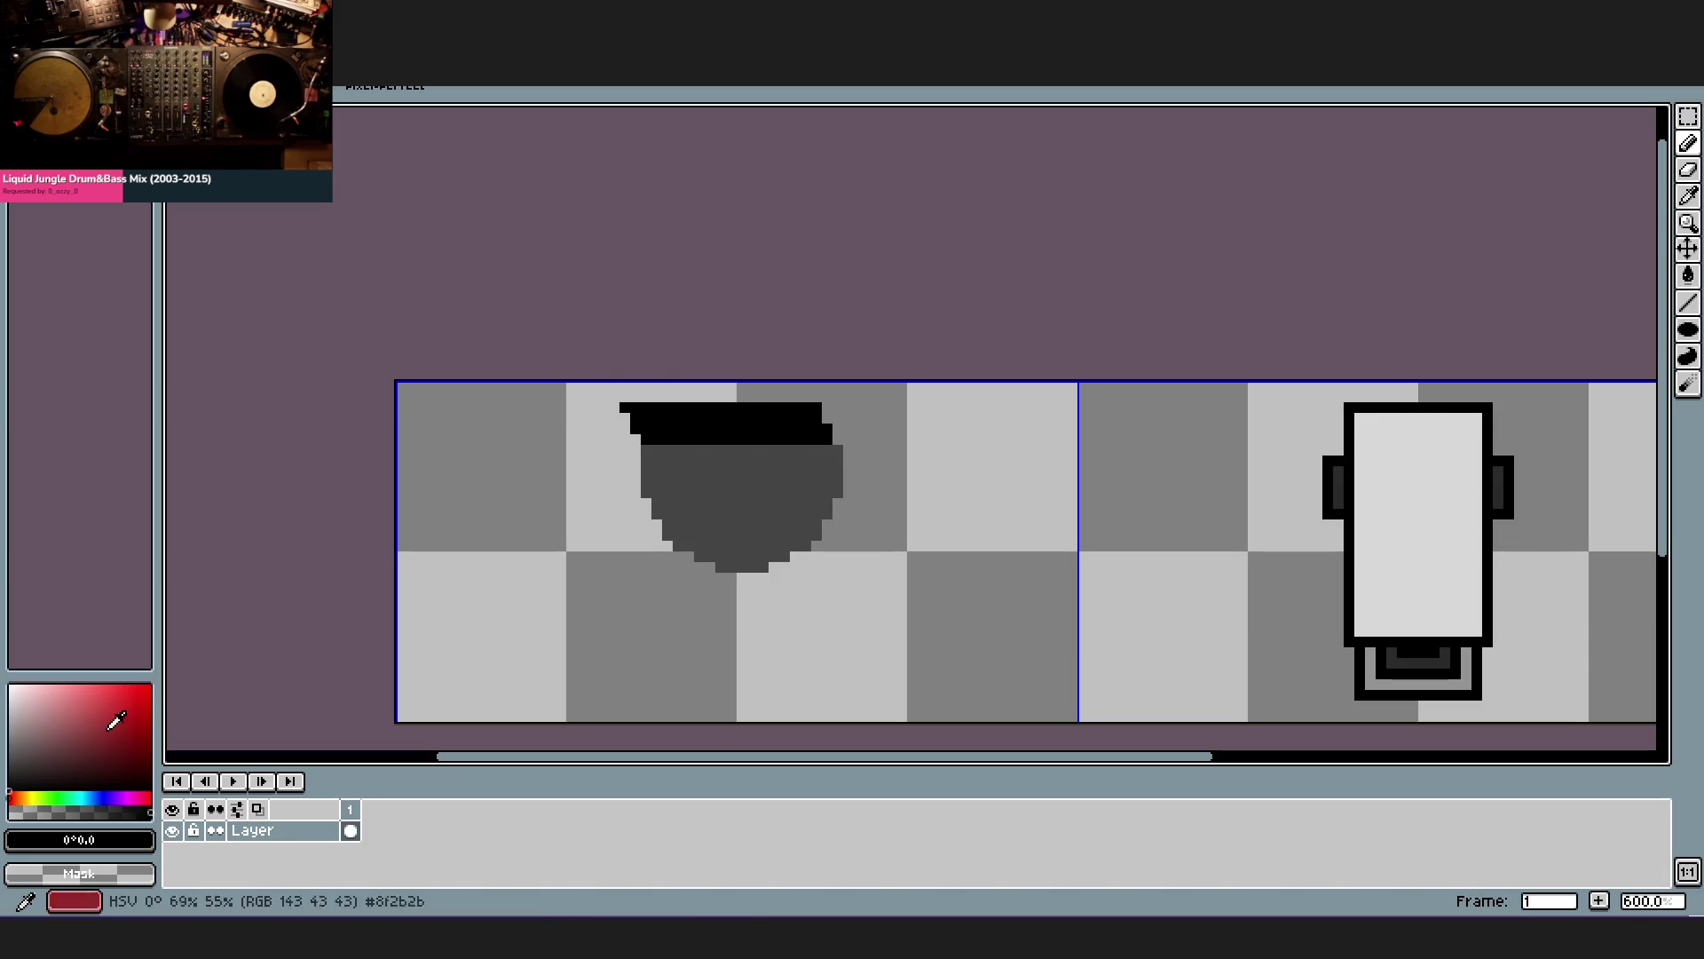
key("m")
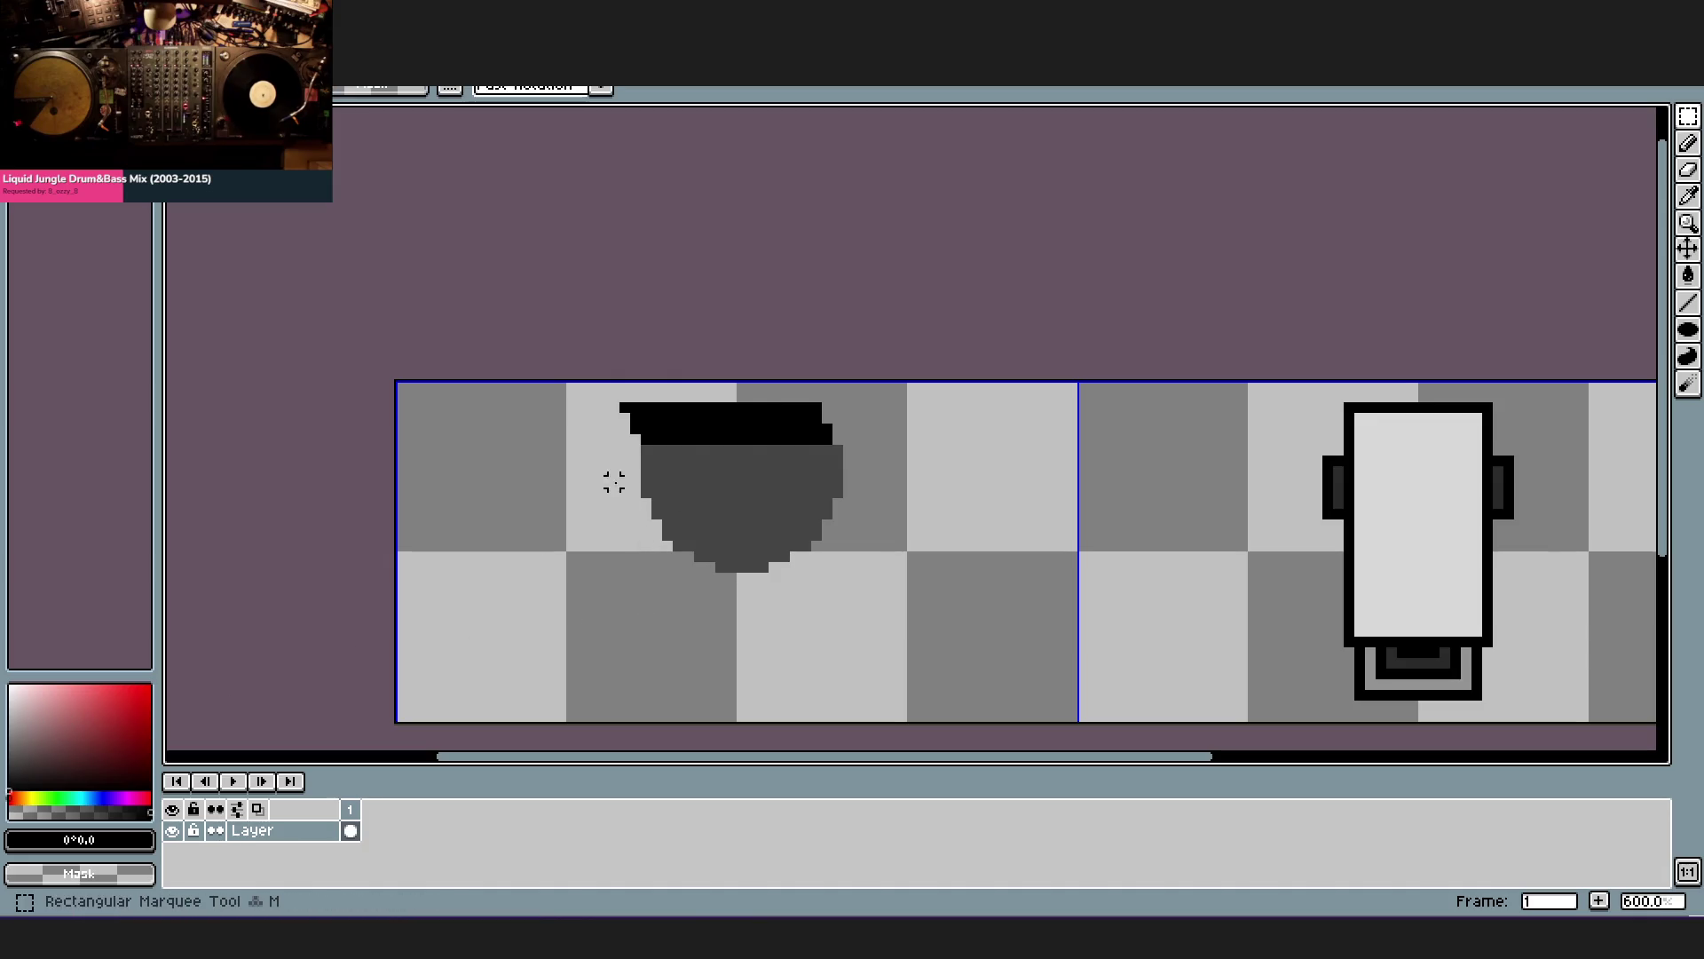
mouse_move(618, 445)
left_mouse_down()
mouse_move(880, 477)
mouse_move(694, 560)
mouse_move(705, 502)
left_mouse_up()
key("Delete")
left_click(604, 493)
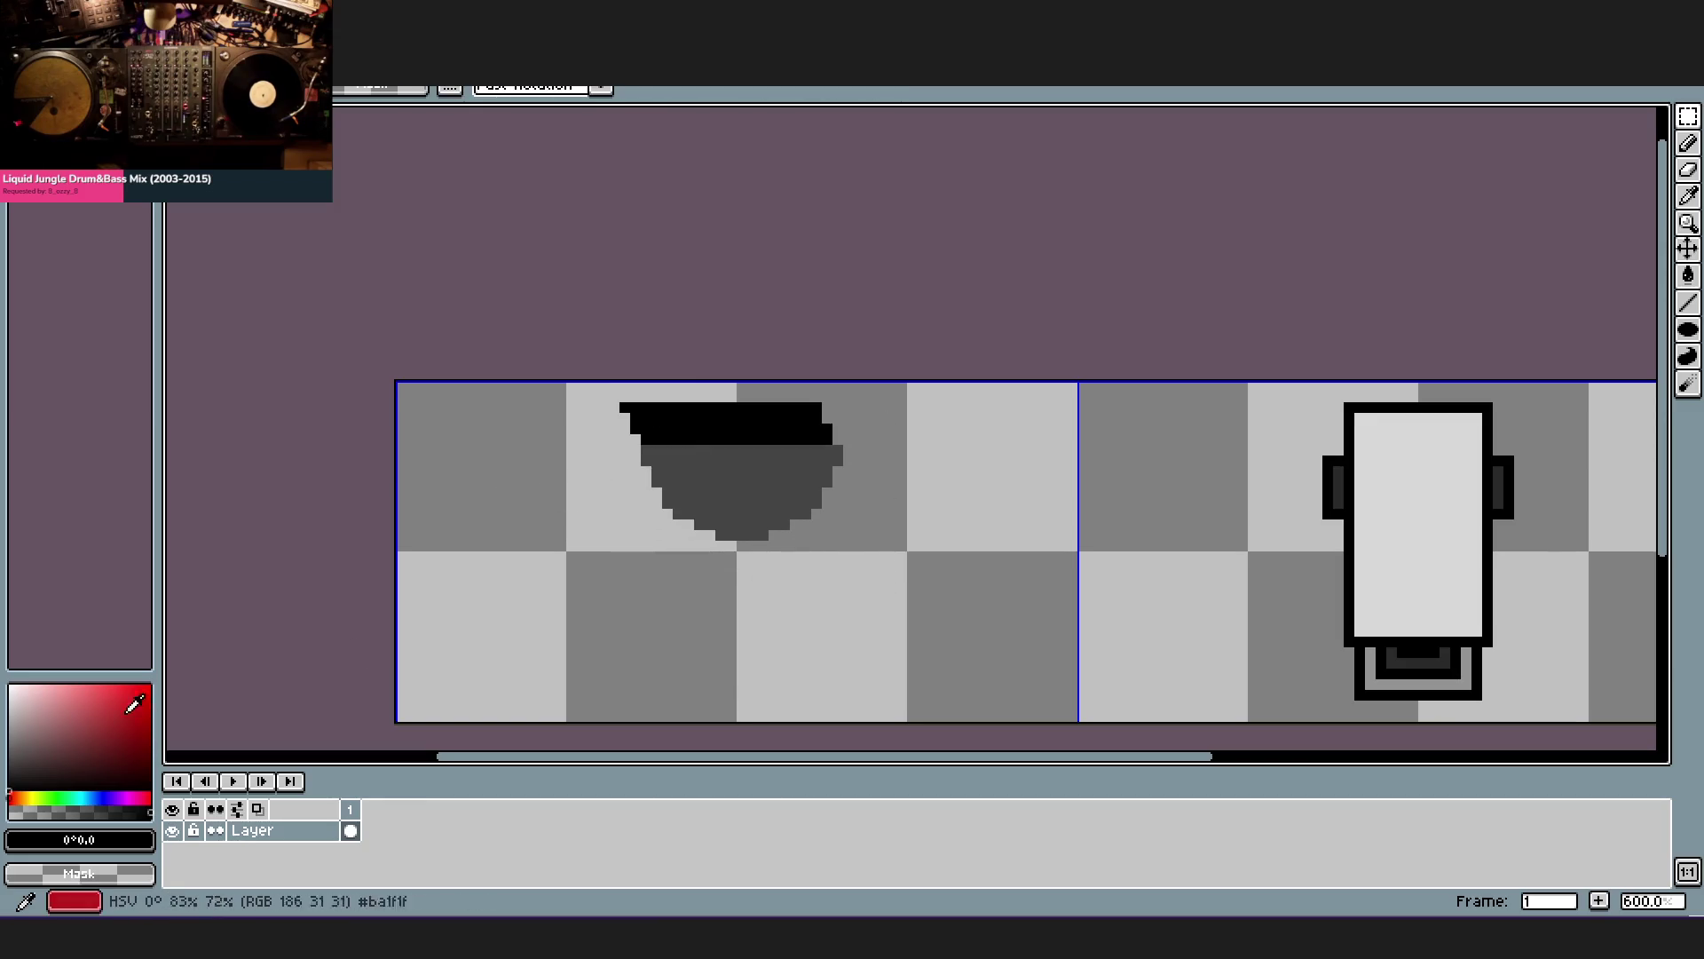
left_click(15, 718)
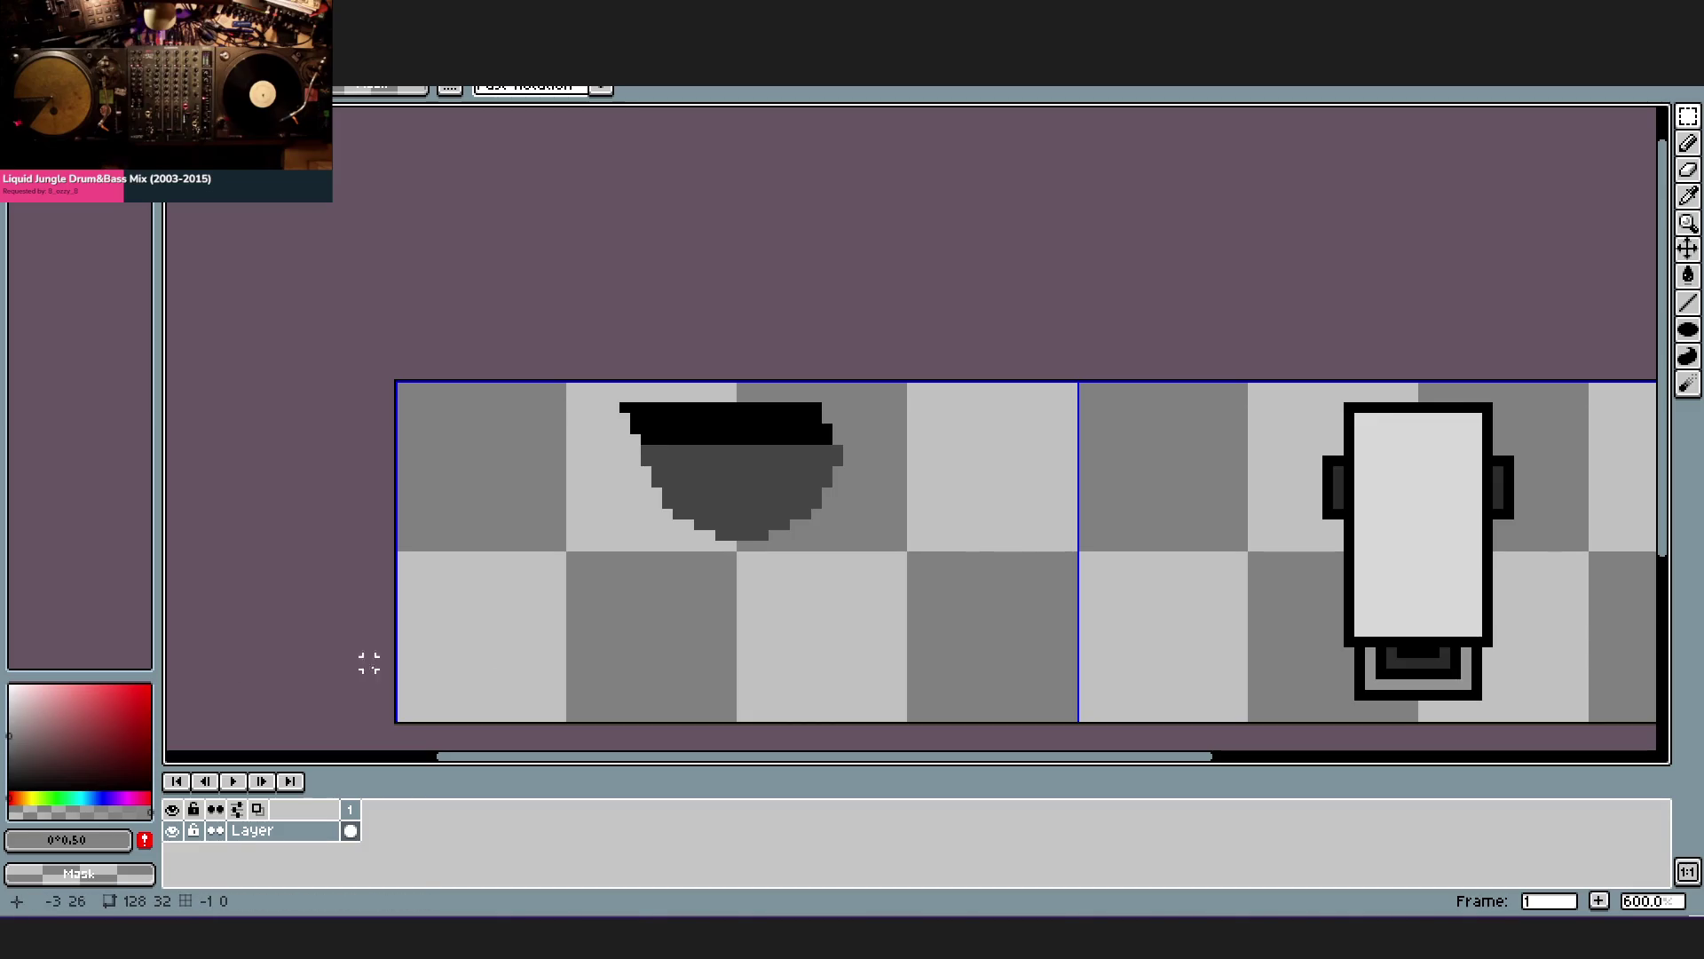
key("f")
left_click(711, 476)
key("ctrl+z")
key("Escape")
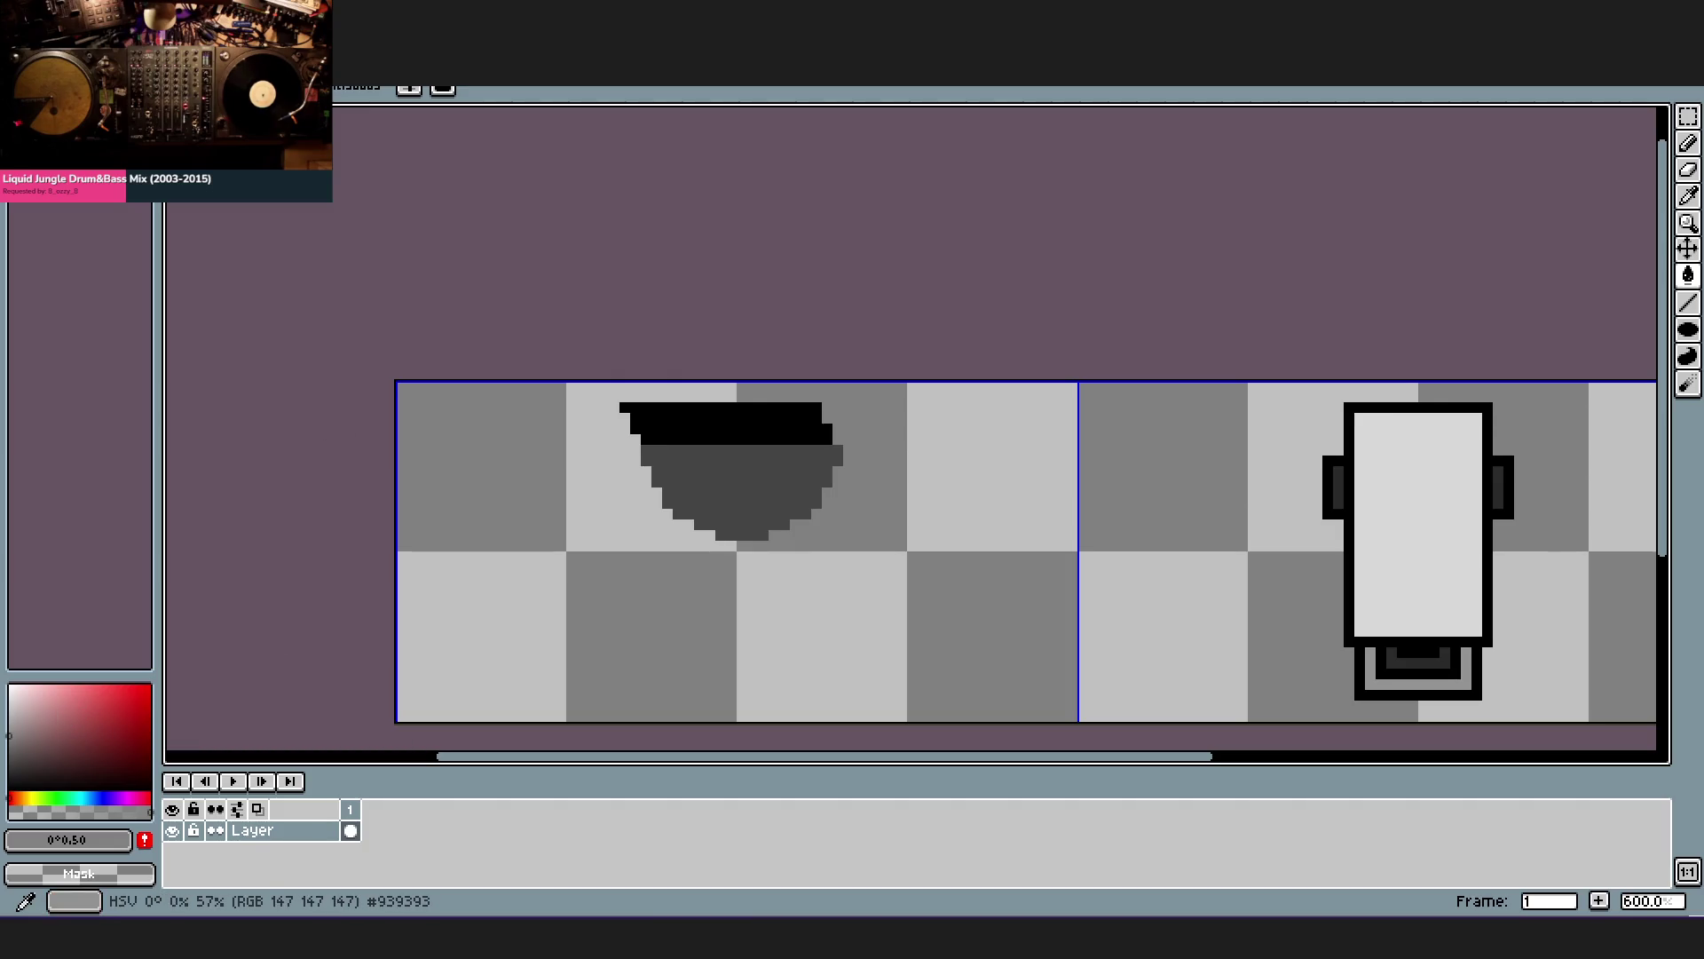
- Pick a mid grey and sketch a short L-shaped highlight inside the dark dome
left_click(10, 744)
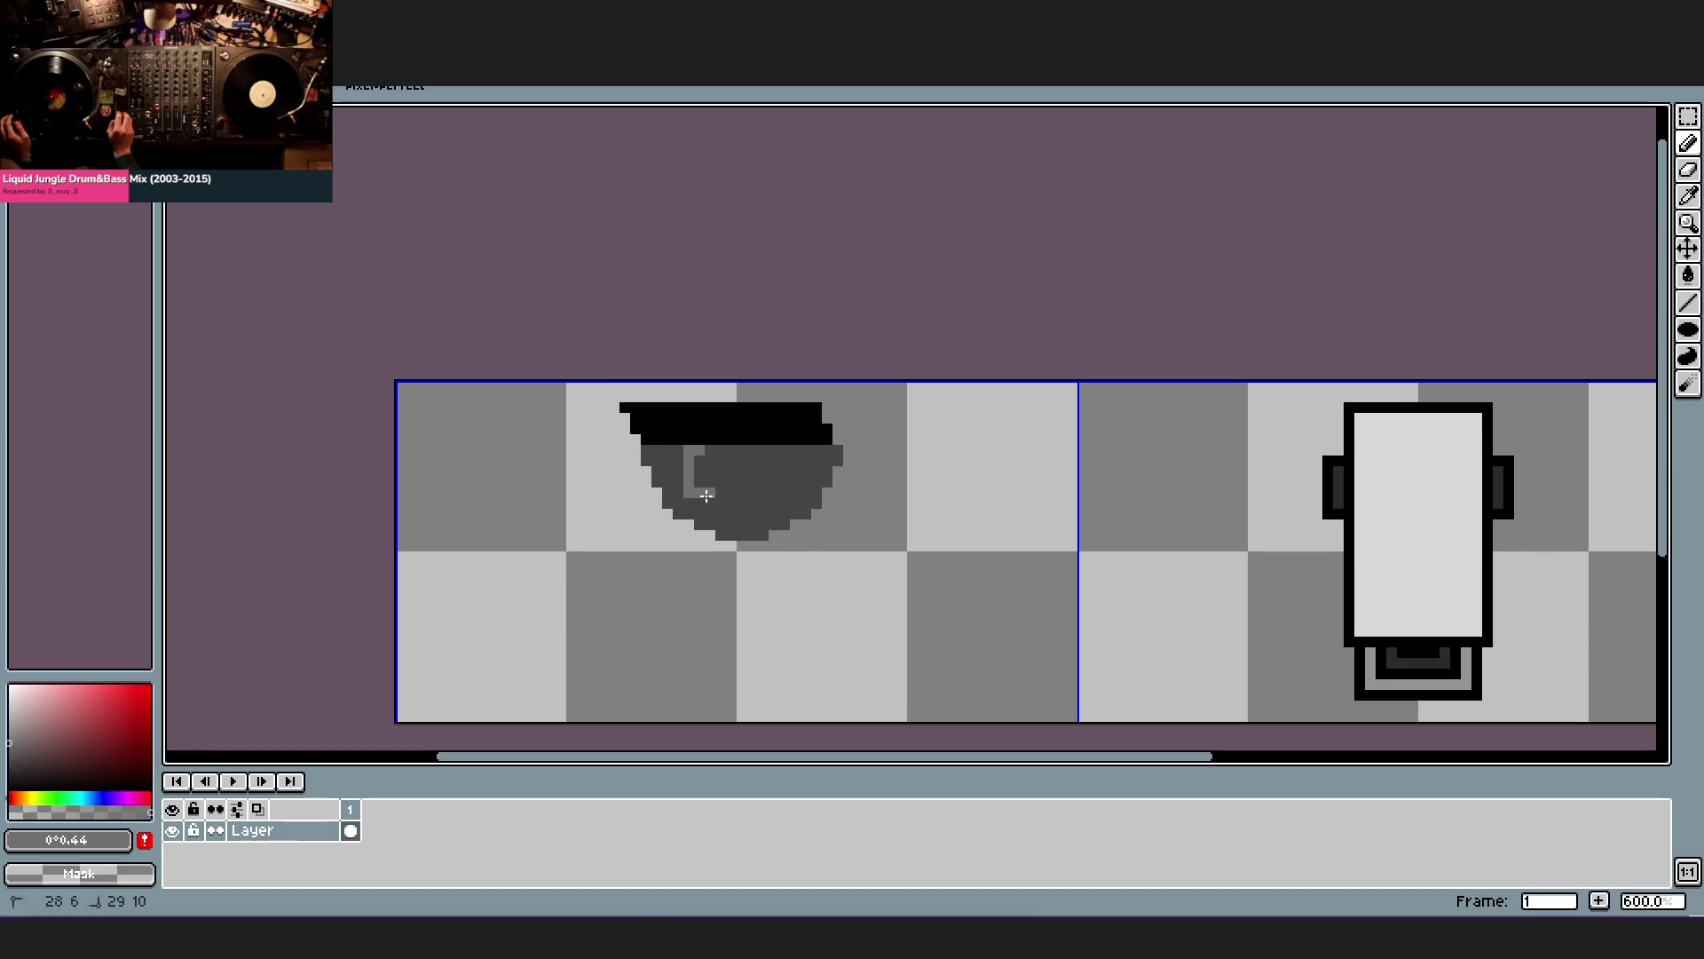
- Undo the grey highlight and draw the lens housing's very dark inner curve, patching a stray pixel with dome grey
key("ctrl+z")
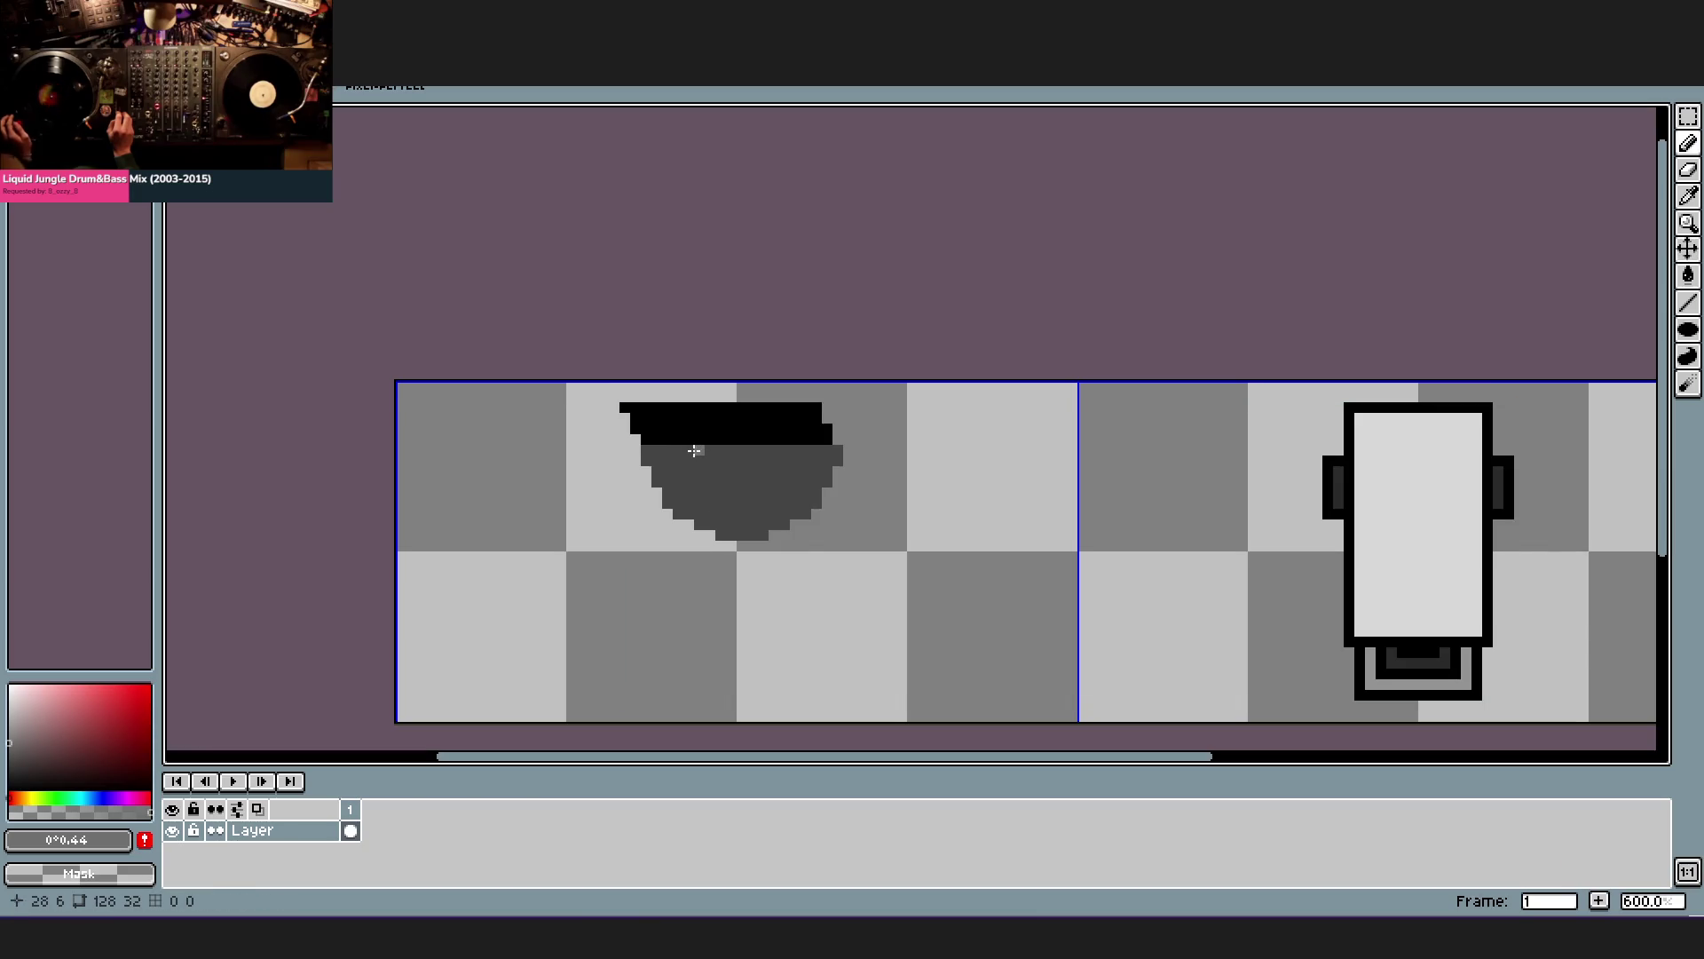
scroll(715, 479, "up", 1)
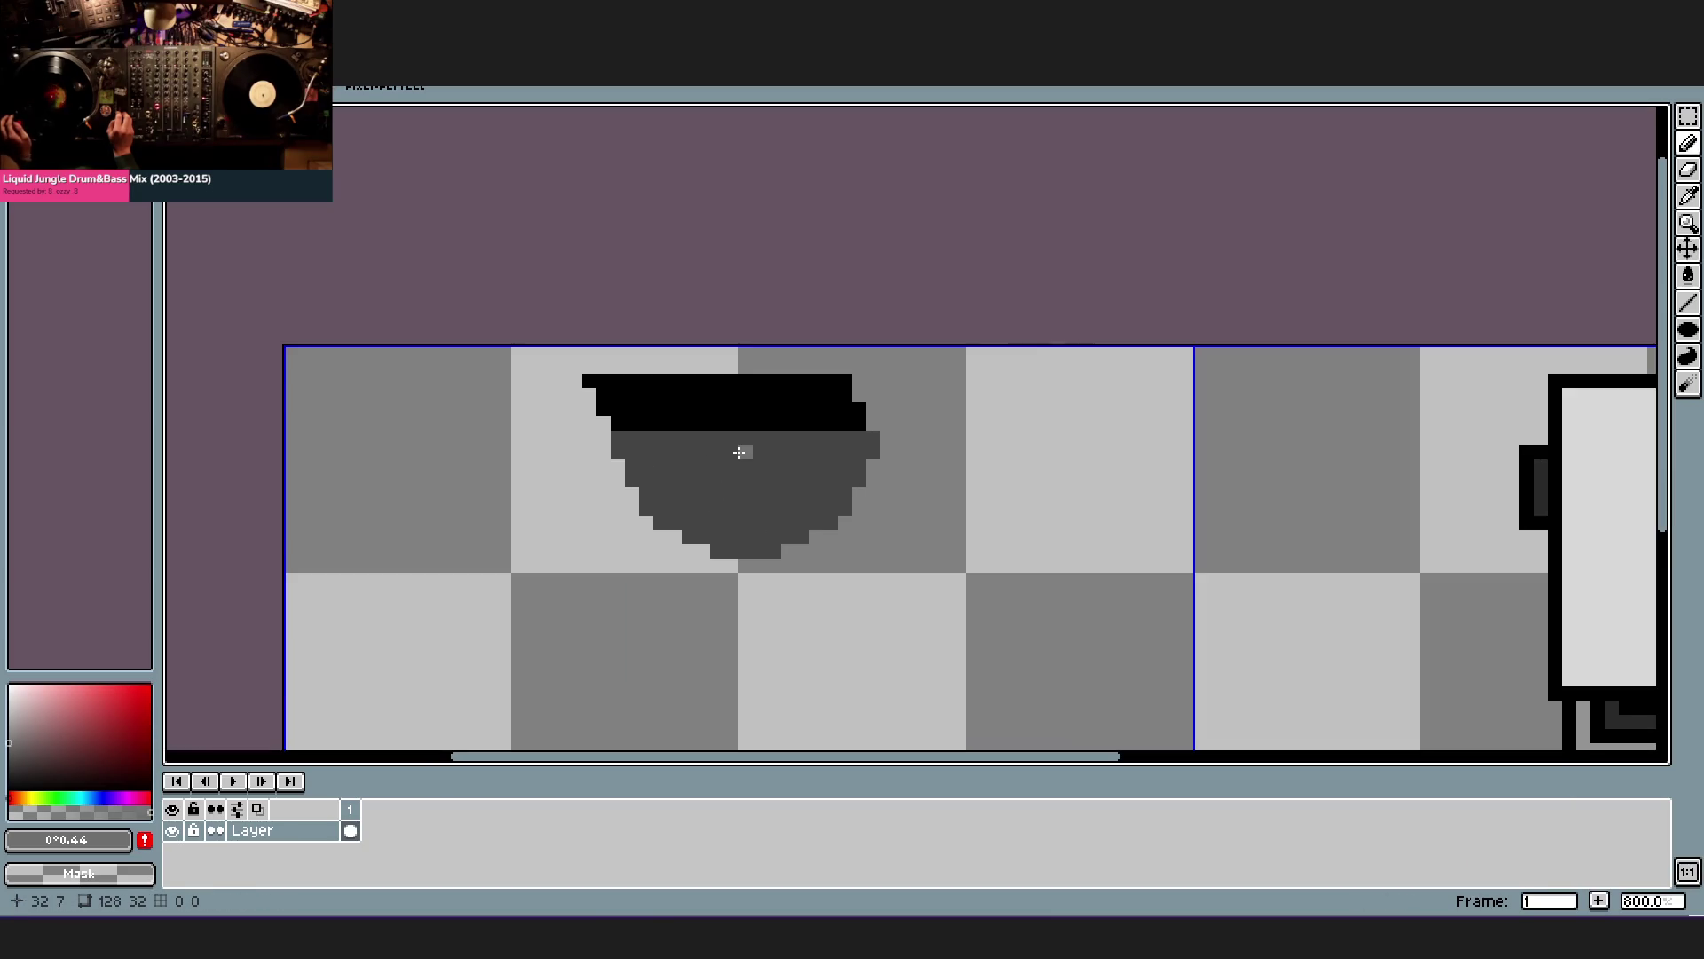
scroll(750, 418, "up", 1)
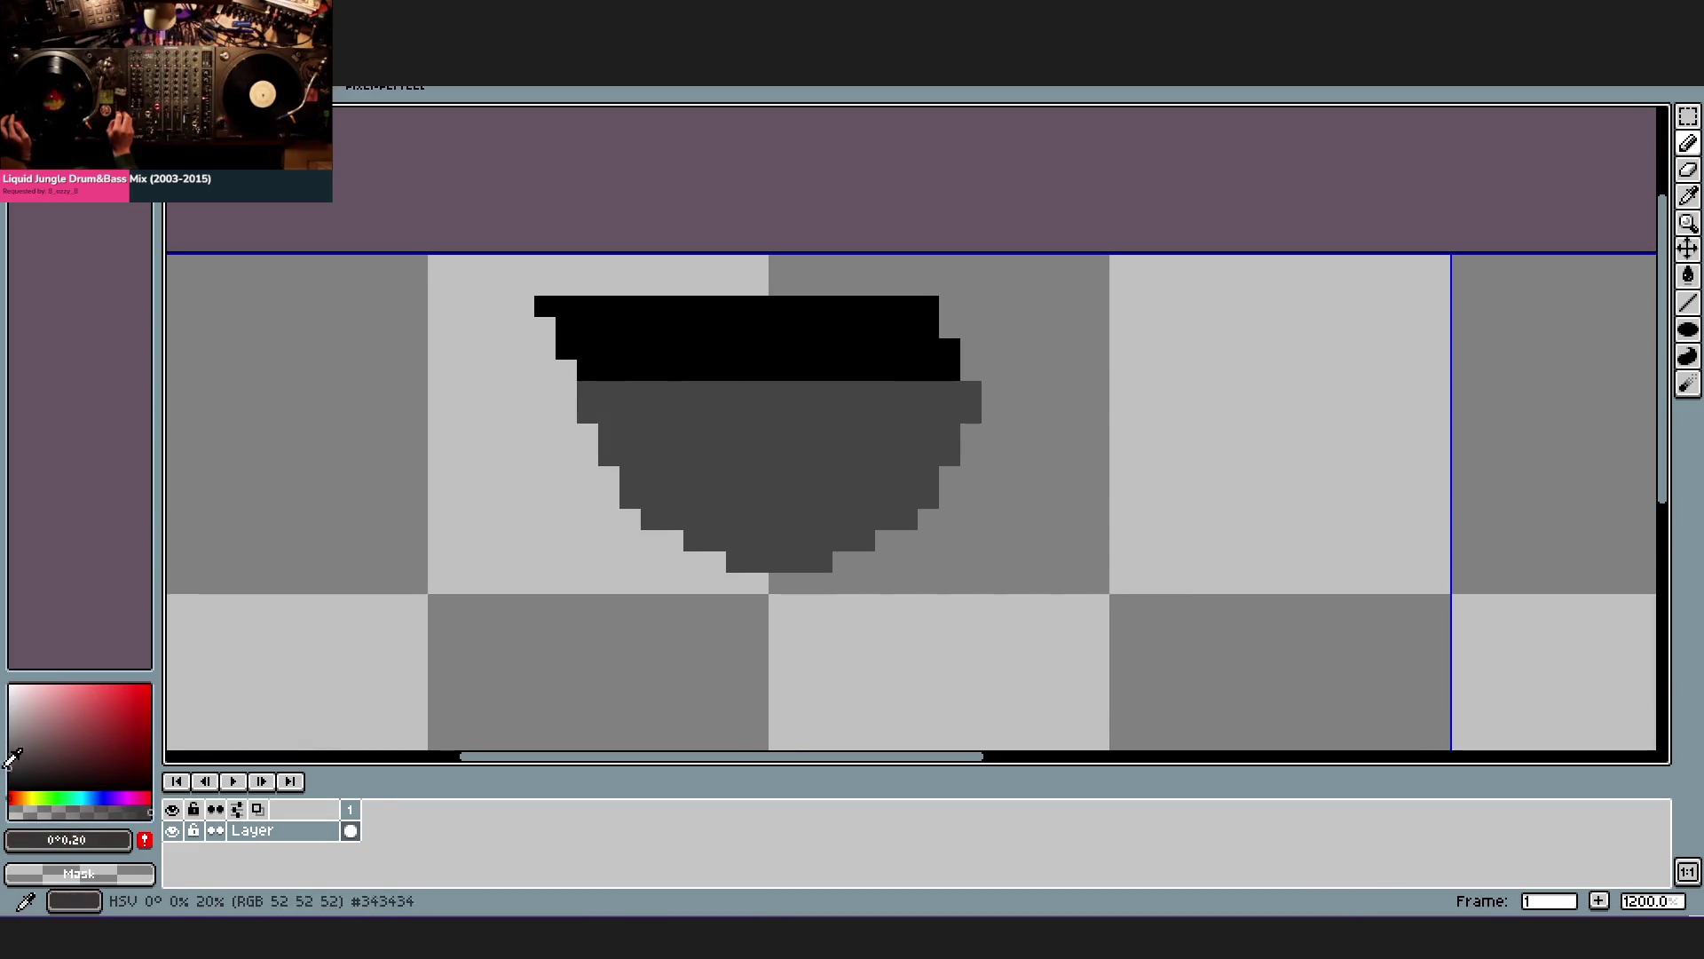
left_click(12, 759)
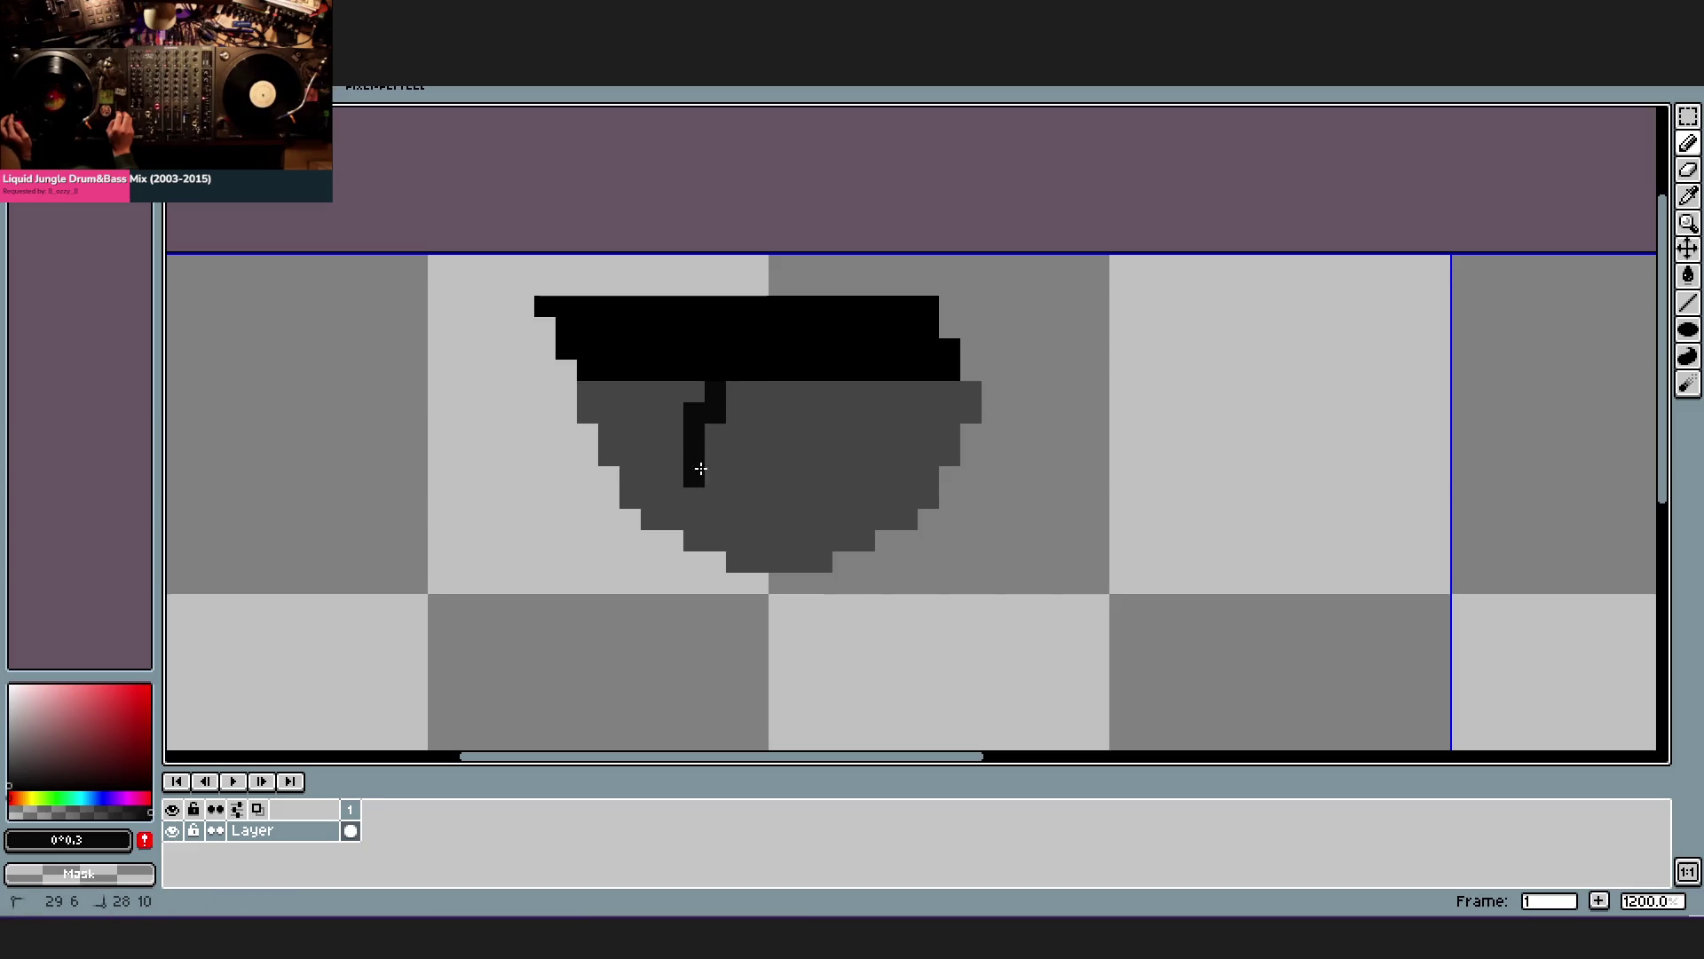
left_click_drag(699, 469, 758, 504)
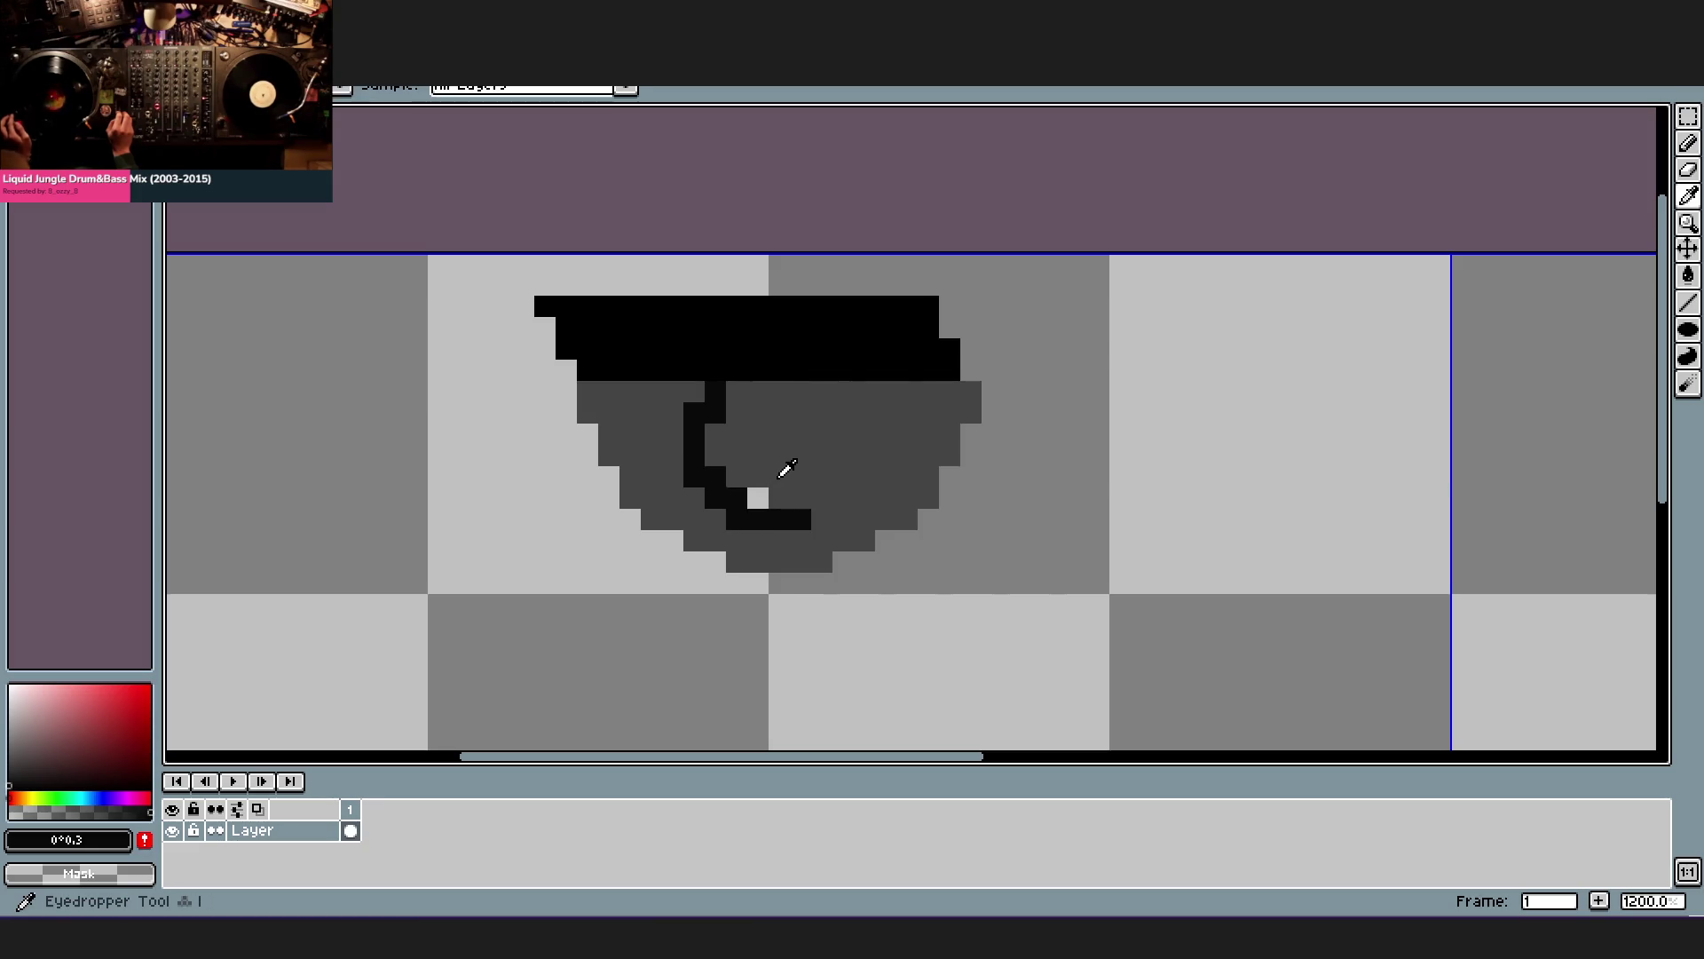
left_click(783, 468, "alt")
left_click(757, 498)
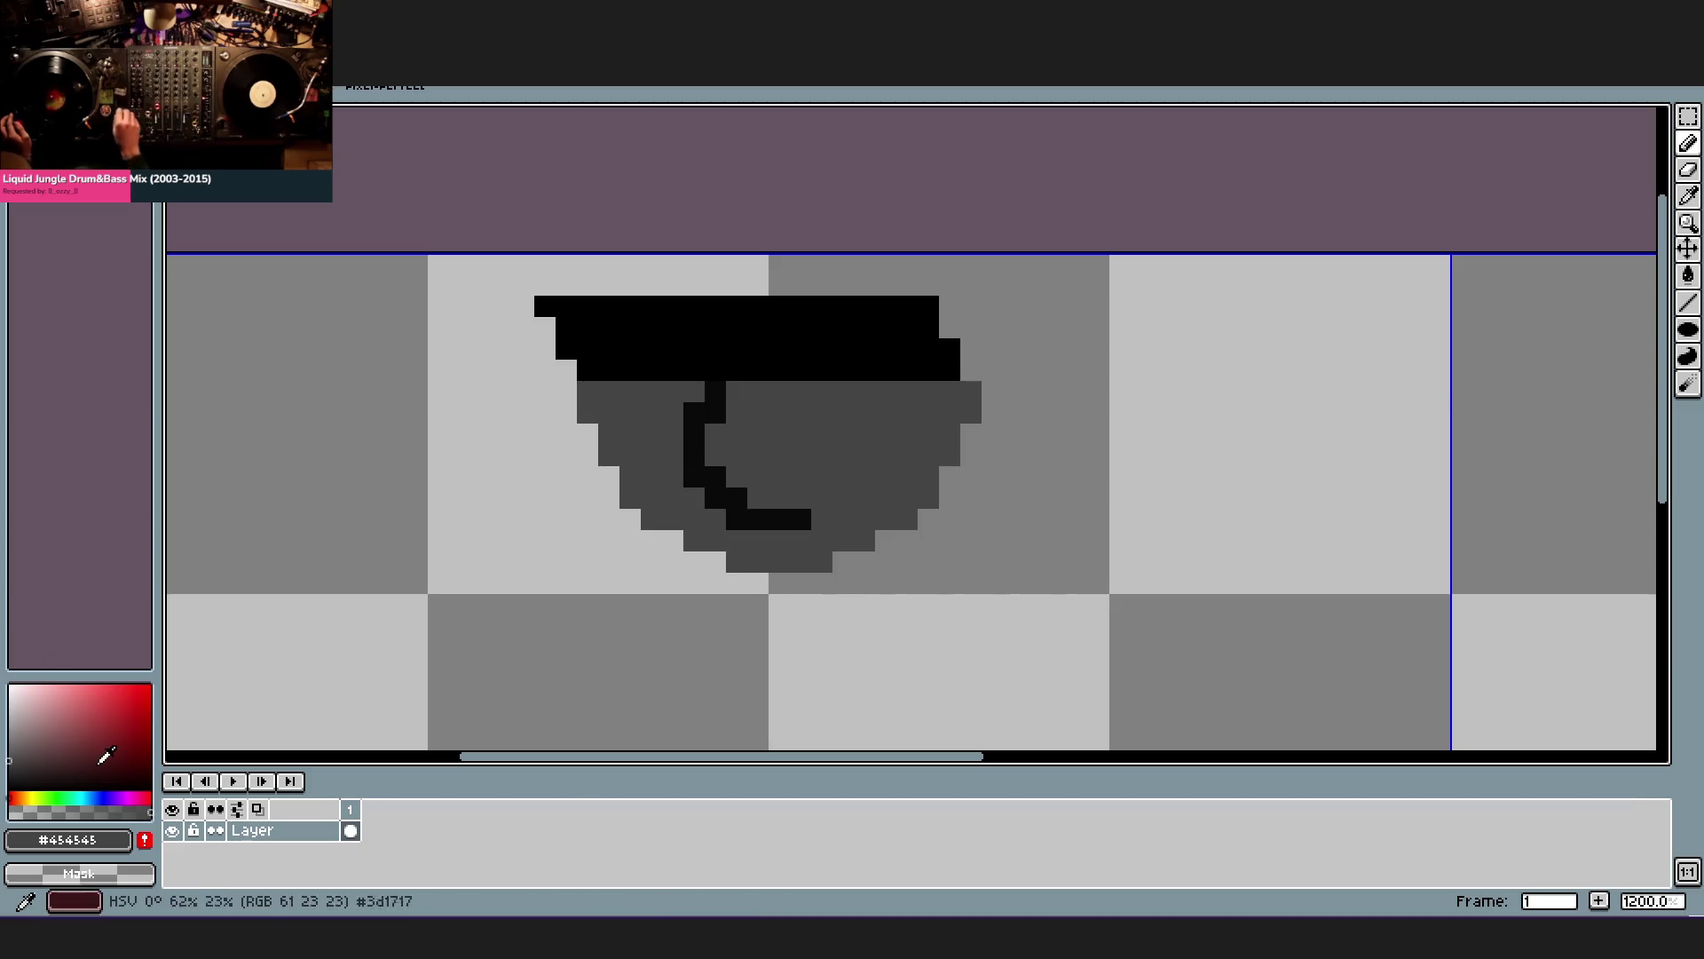
- Place muted dark-purple lens pixels inside the dome with black pixels beside them
left_click(95, 800)
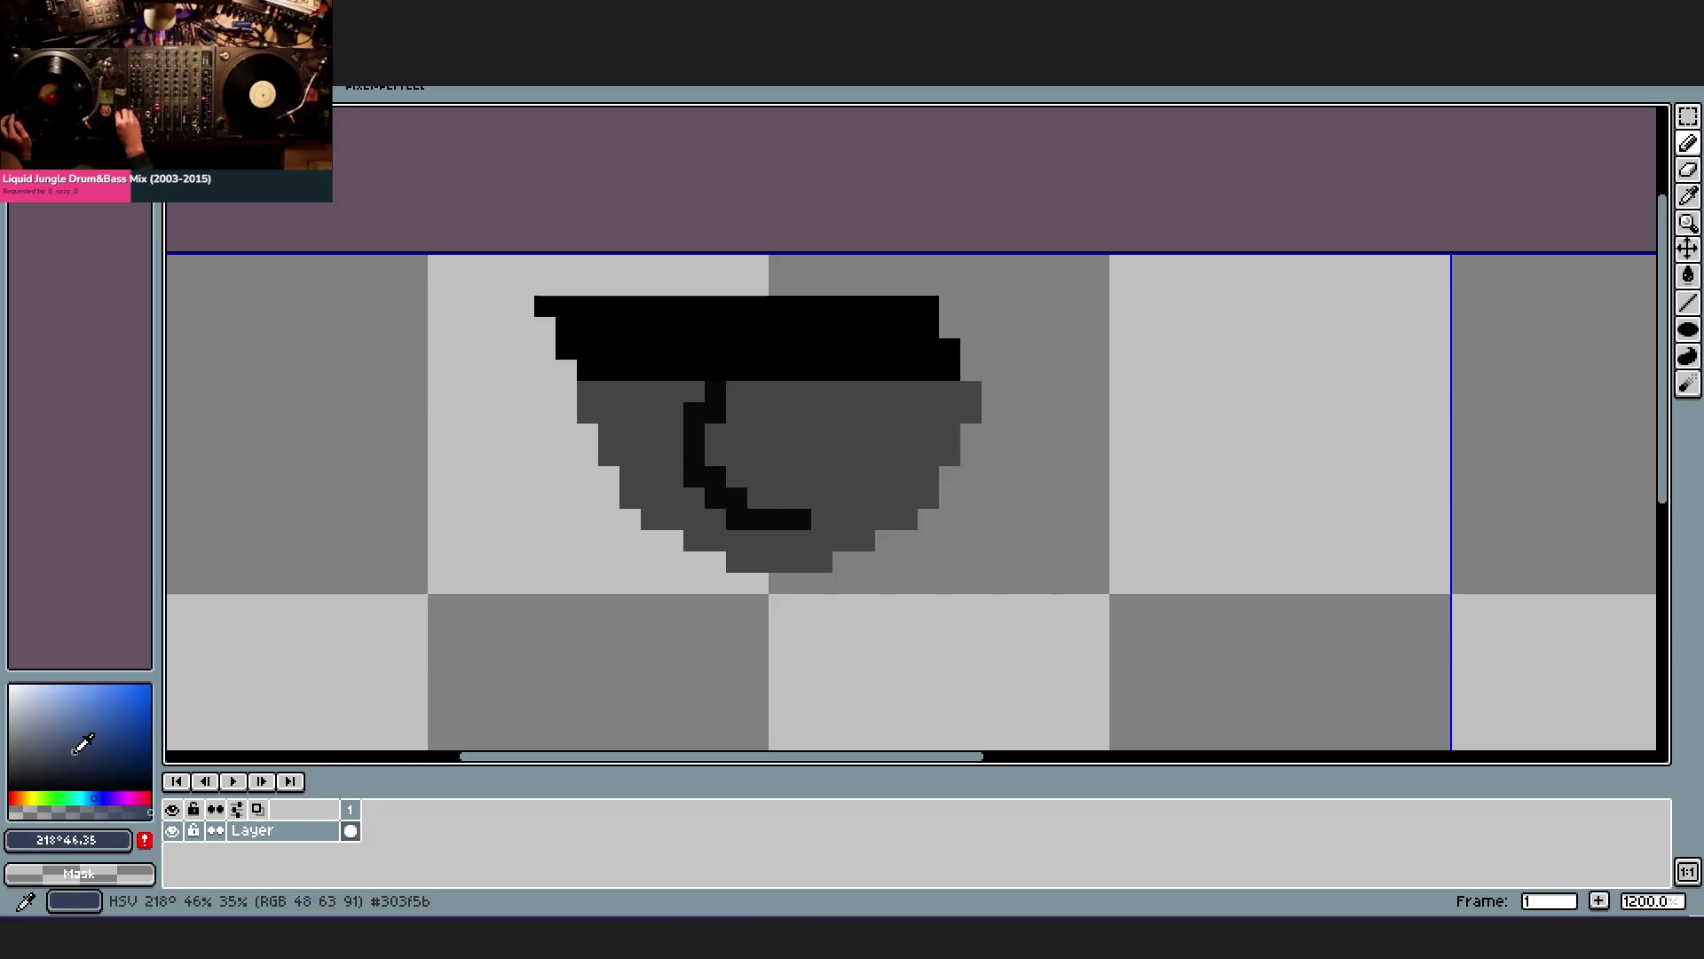
left_click(115, 799)
left_click(49, 757)
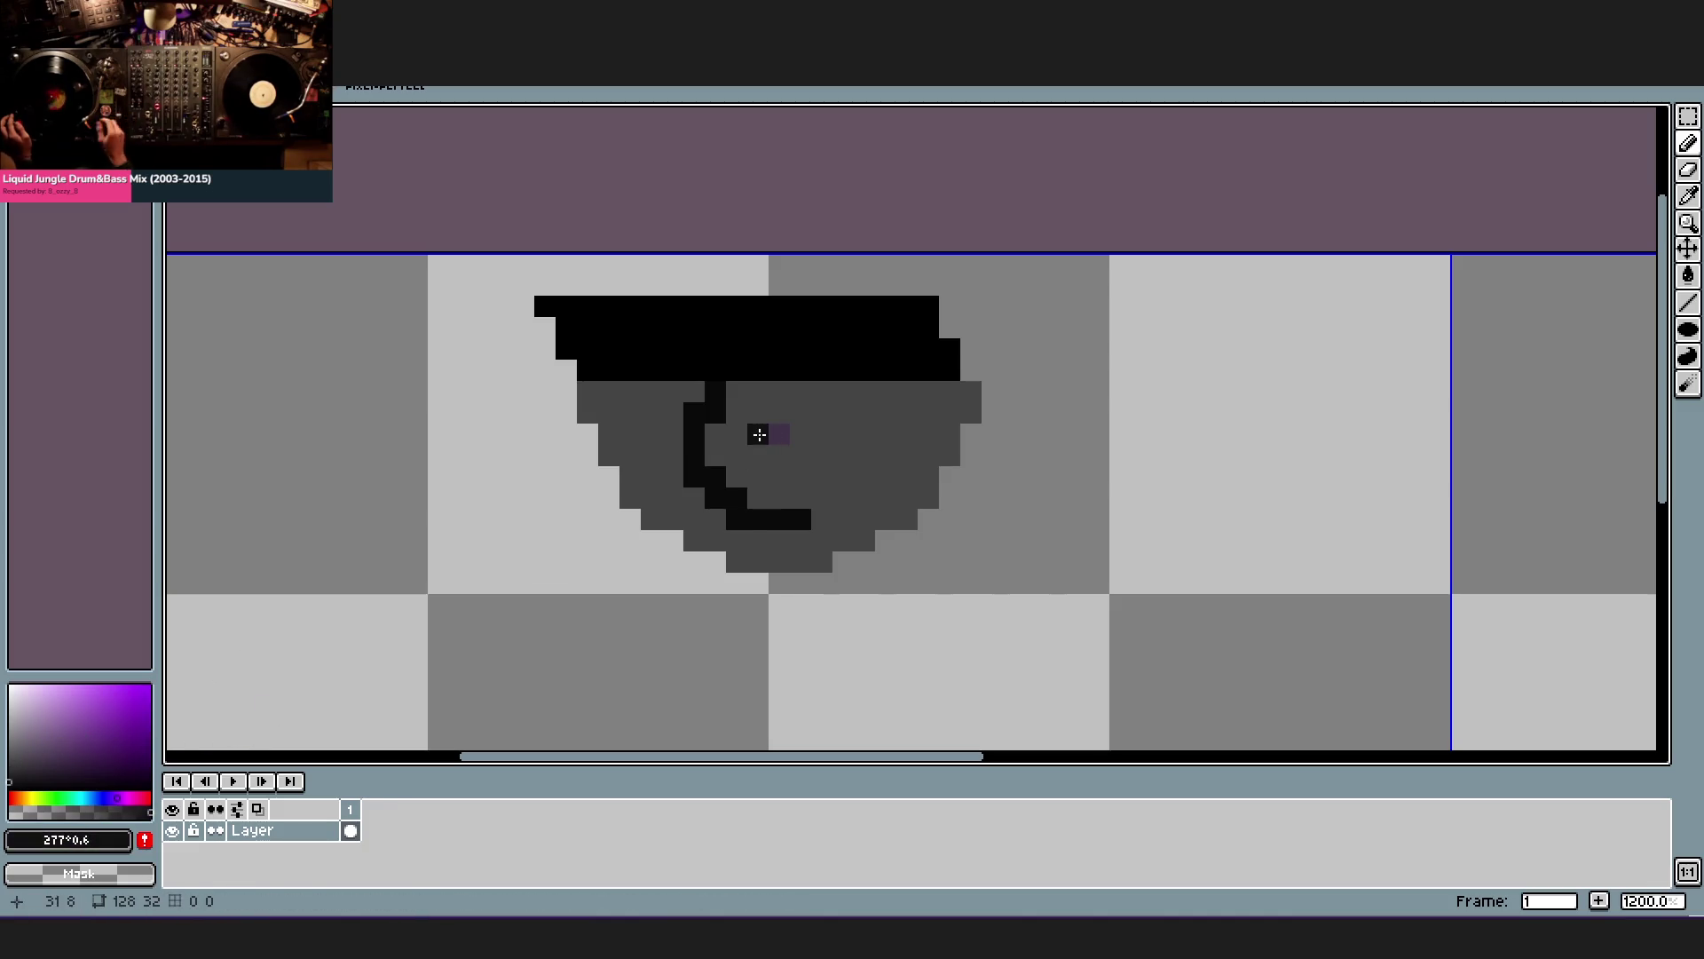
left_click_drag(759, 435, 763, 459)
left_click(779, 455)
left_click(12, 756)
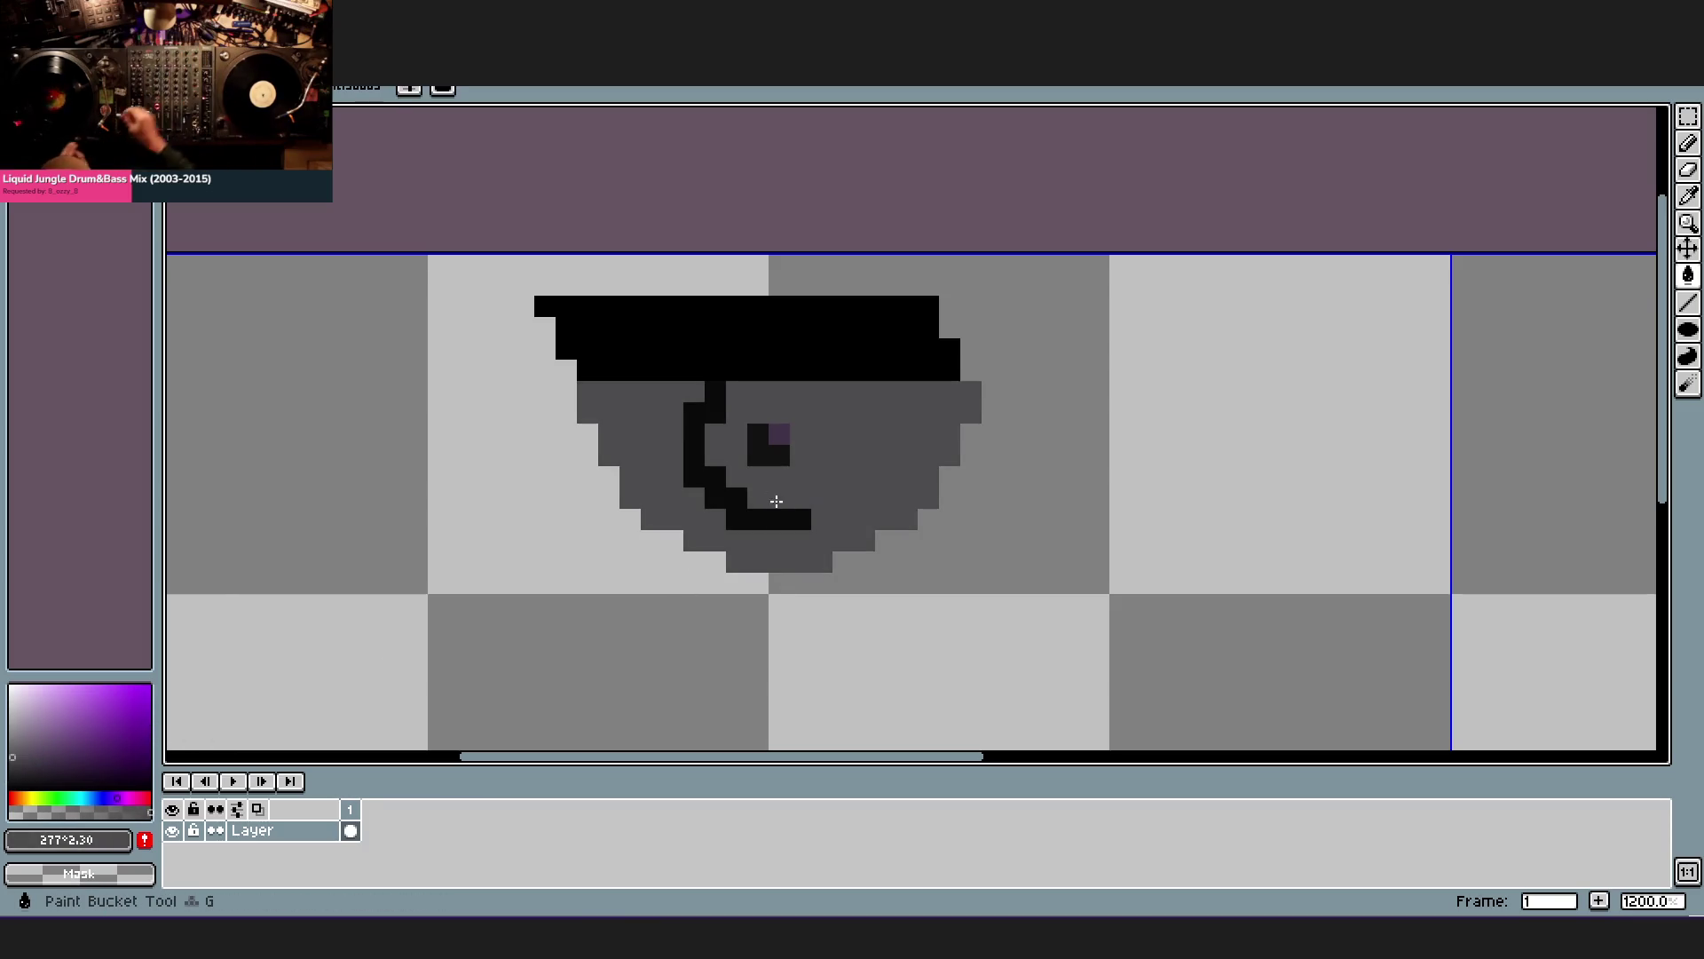
- Fill only the lens interior a darker purple, undoing a misplaced fill and an accidental select-all
key("ctrl+z")
left_click(10, 769)
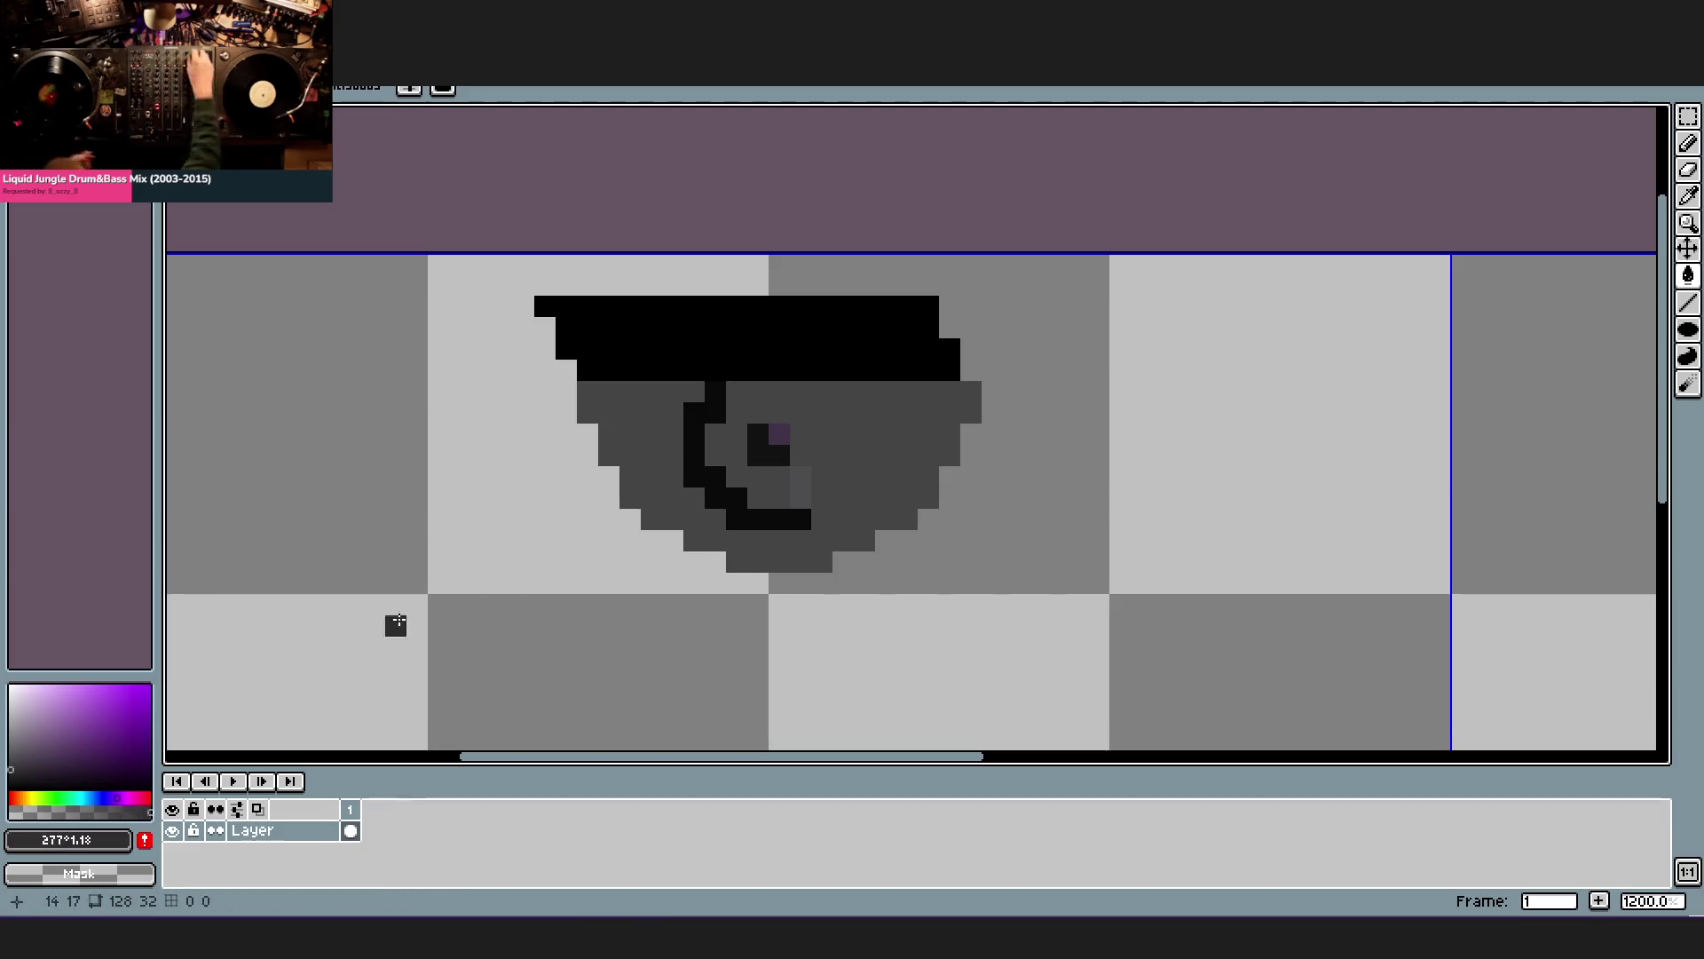
left_click(807, 483)
left_click(763, 403)
key("ctrl+a")
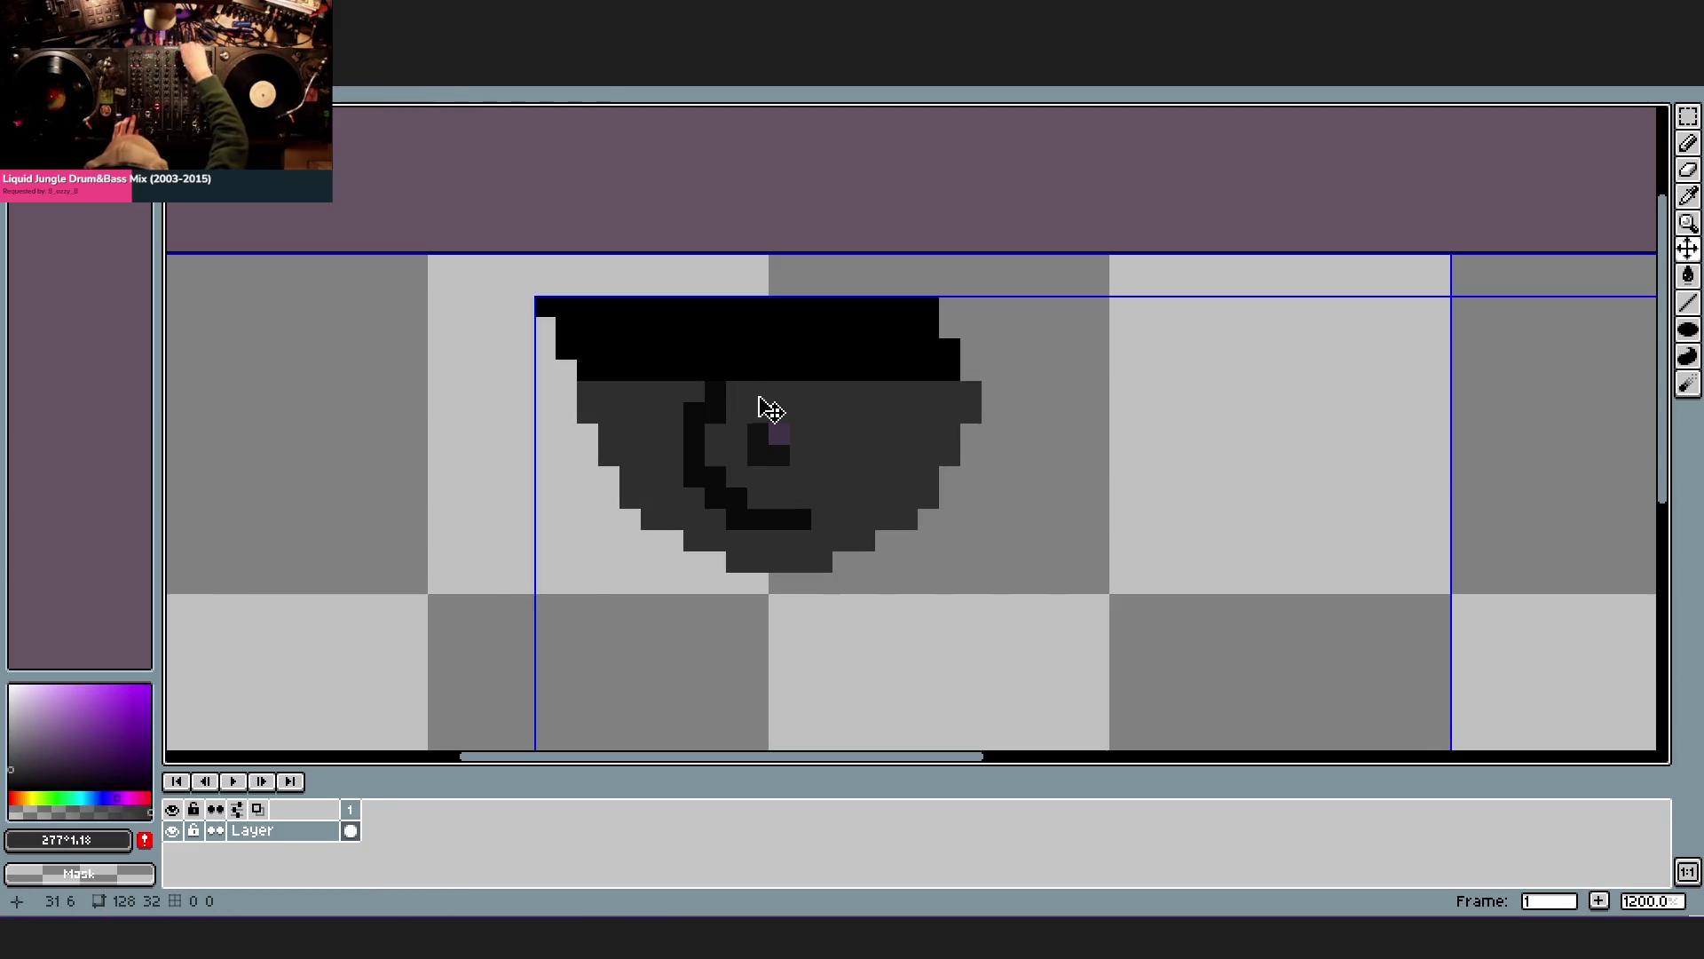
key("ctrl+z")
key("ctrl+z")
left_click(770, 405)
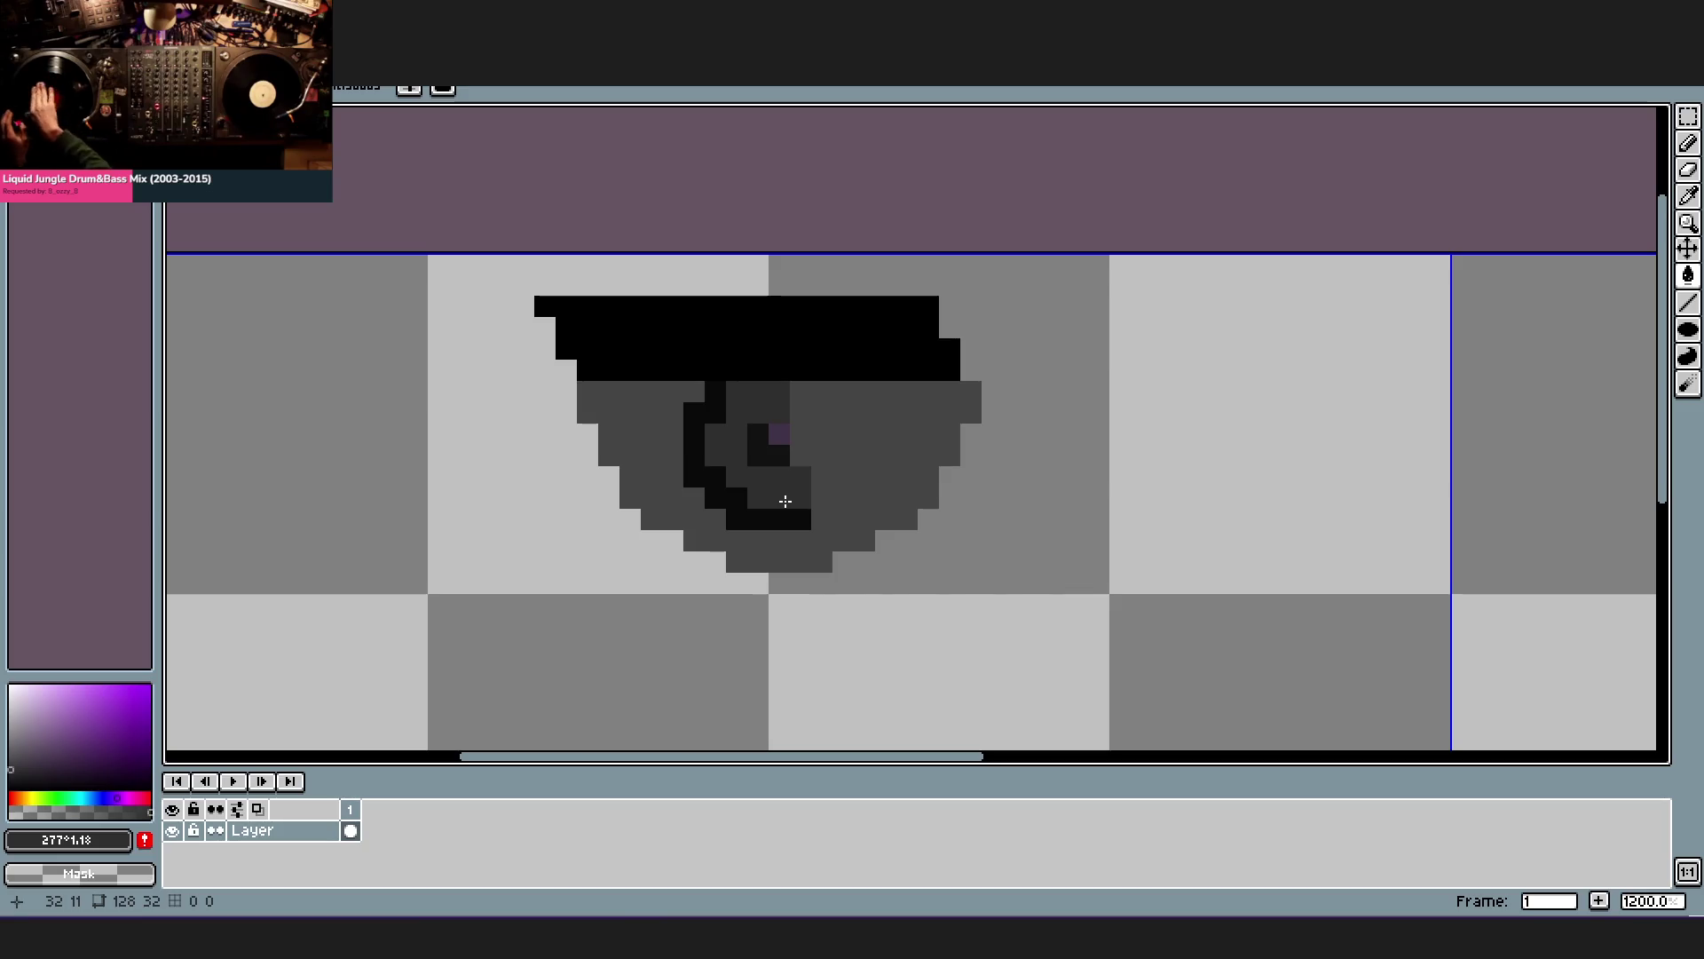
- Paint a near-black row above the purple centre pixel and touch up grey pixels around the lens
key("i")
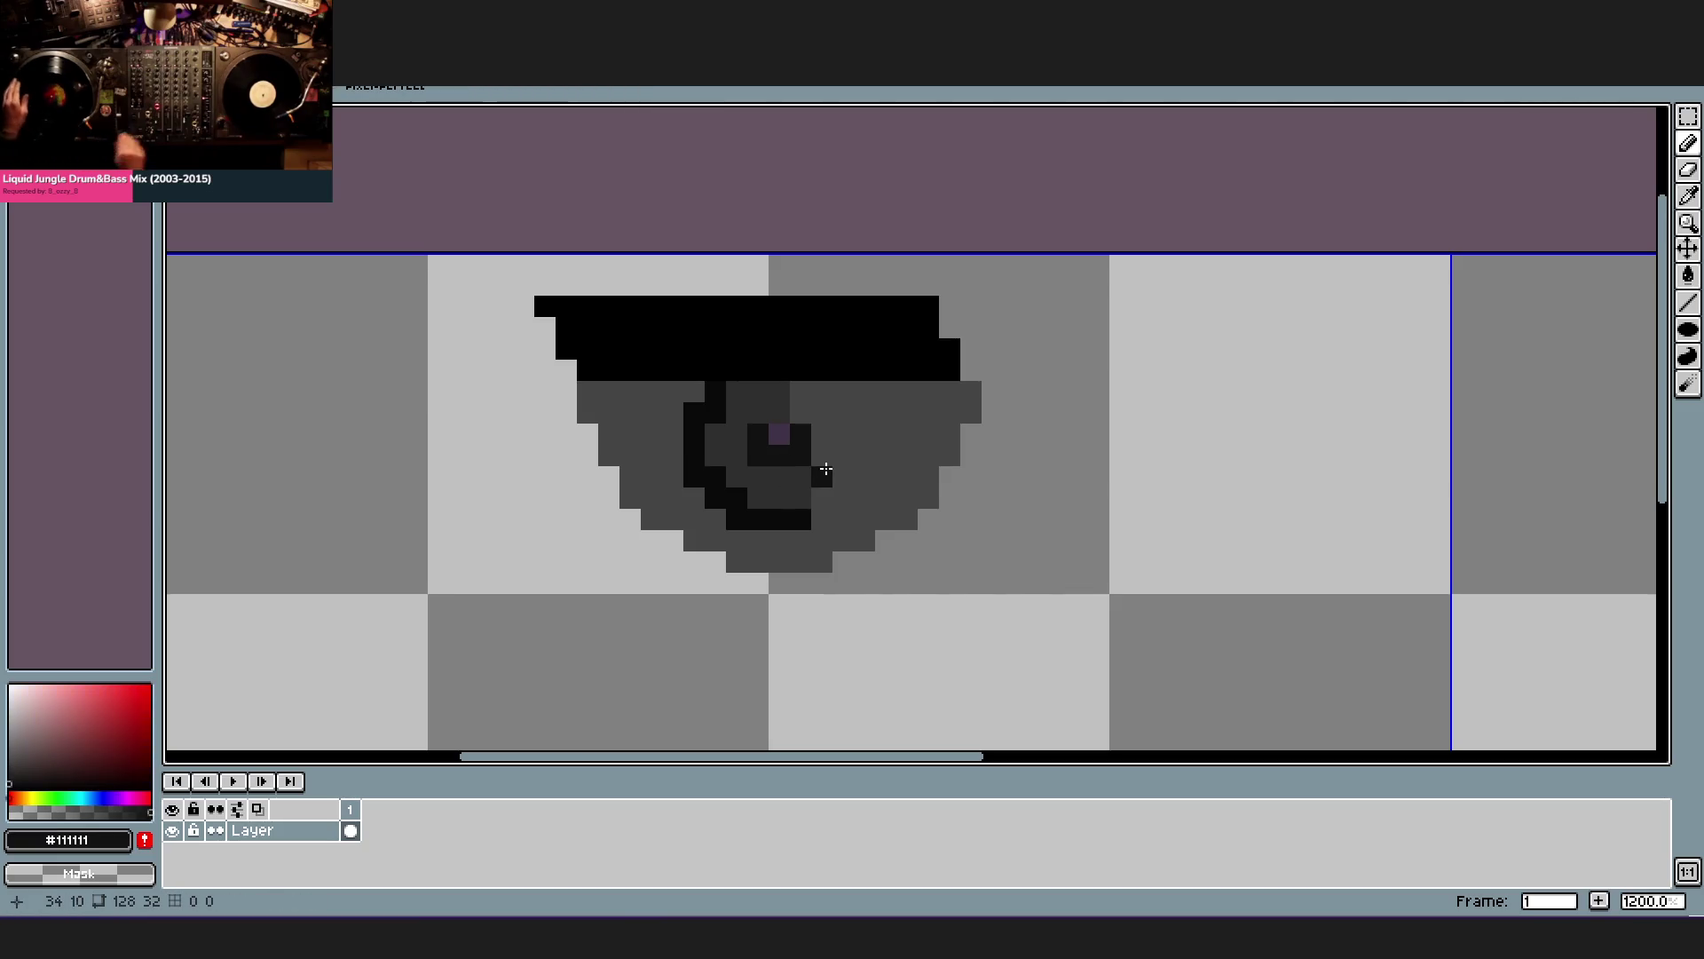
left_click(802, 392)
key("b")
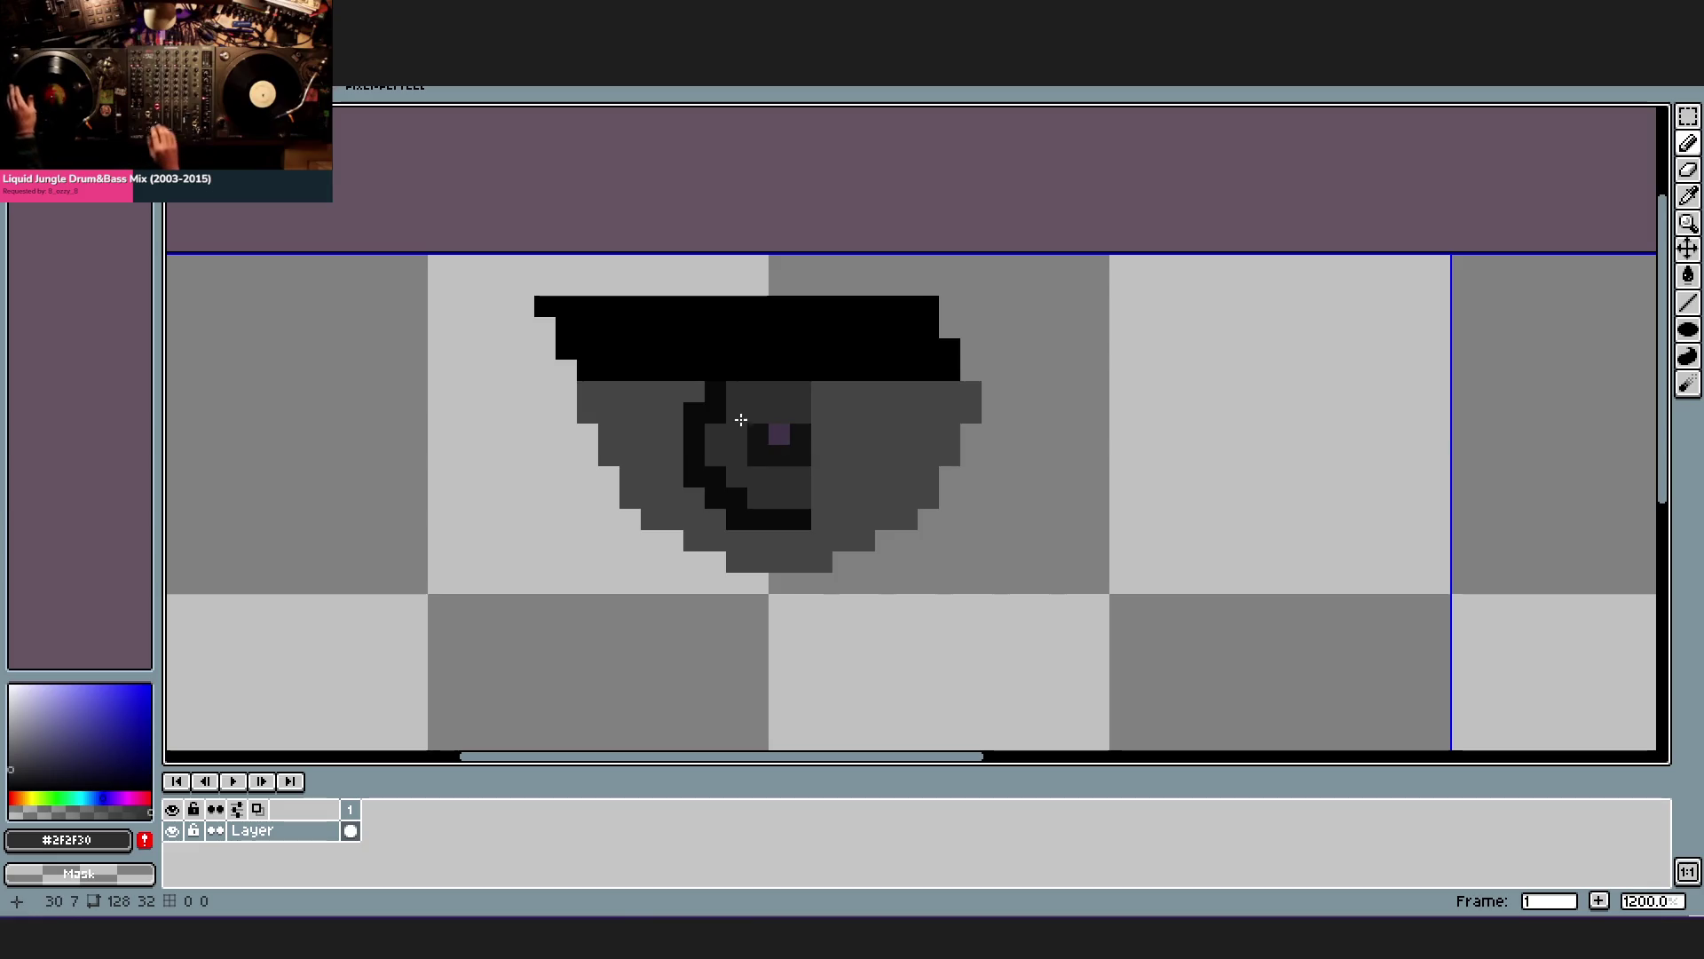
scroll(809, 414, "down", 1)
scroll(758, 487, "up", 1)
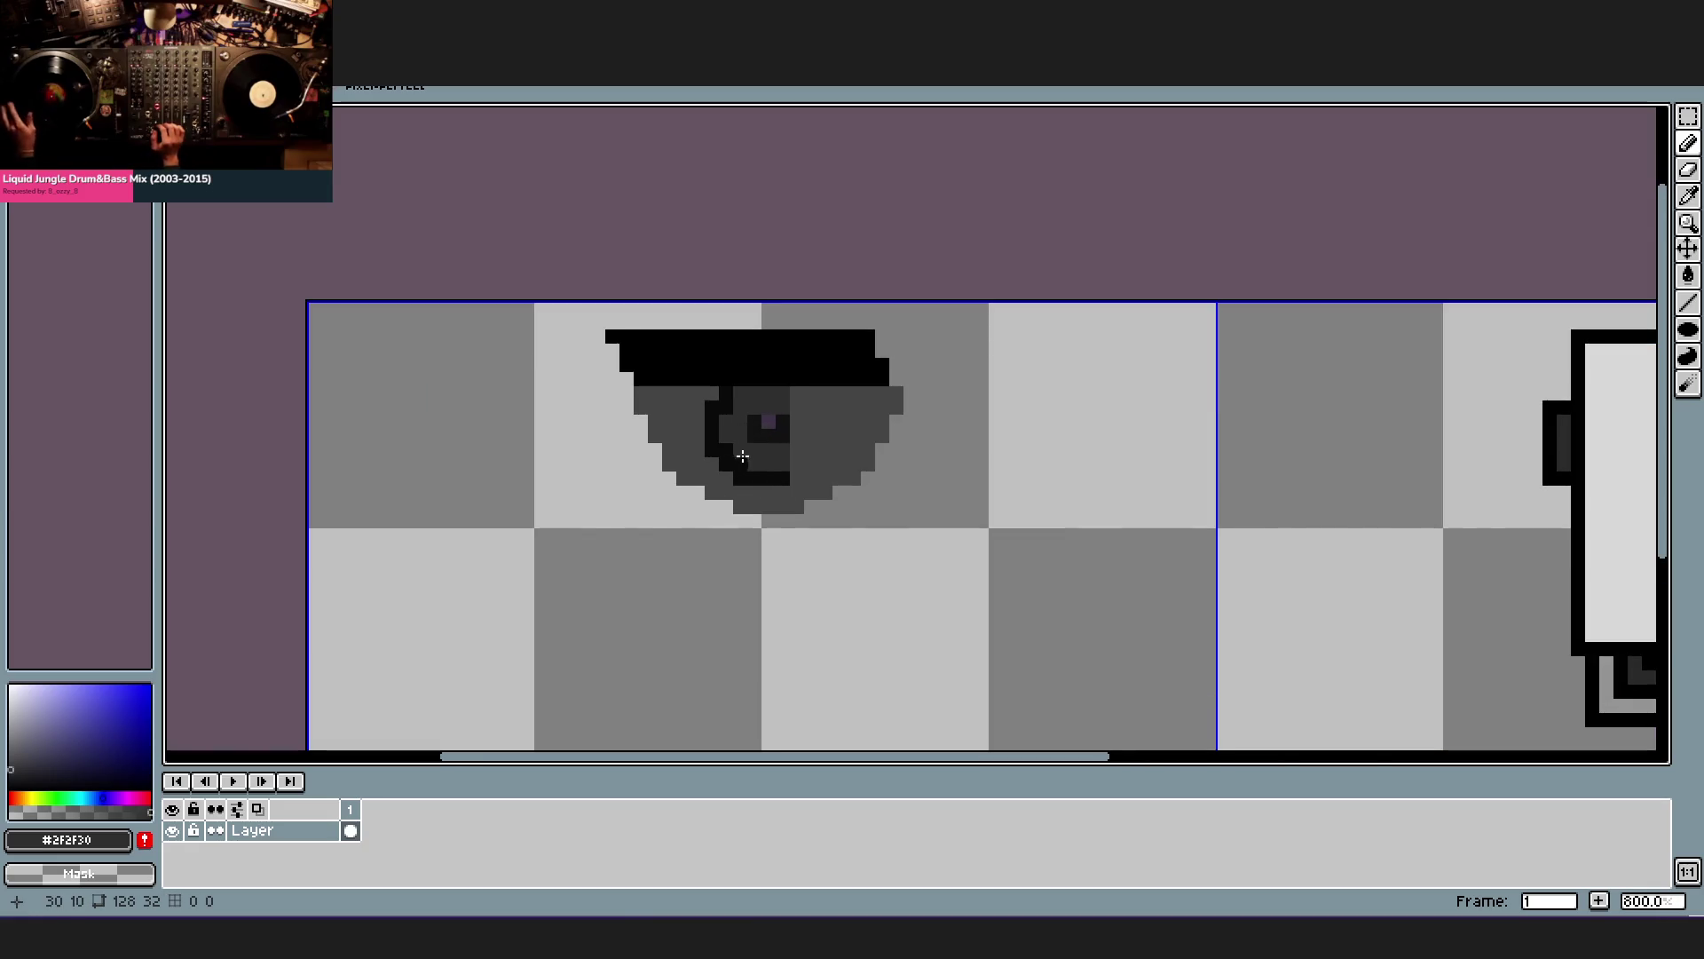
scroll(753, 430, "up", 1)
key("i")
left_click(767, 400)
key("b")
left_click_drag(762, 387, 804, 387)
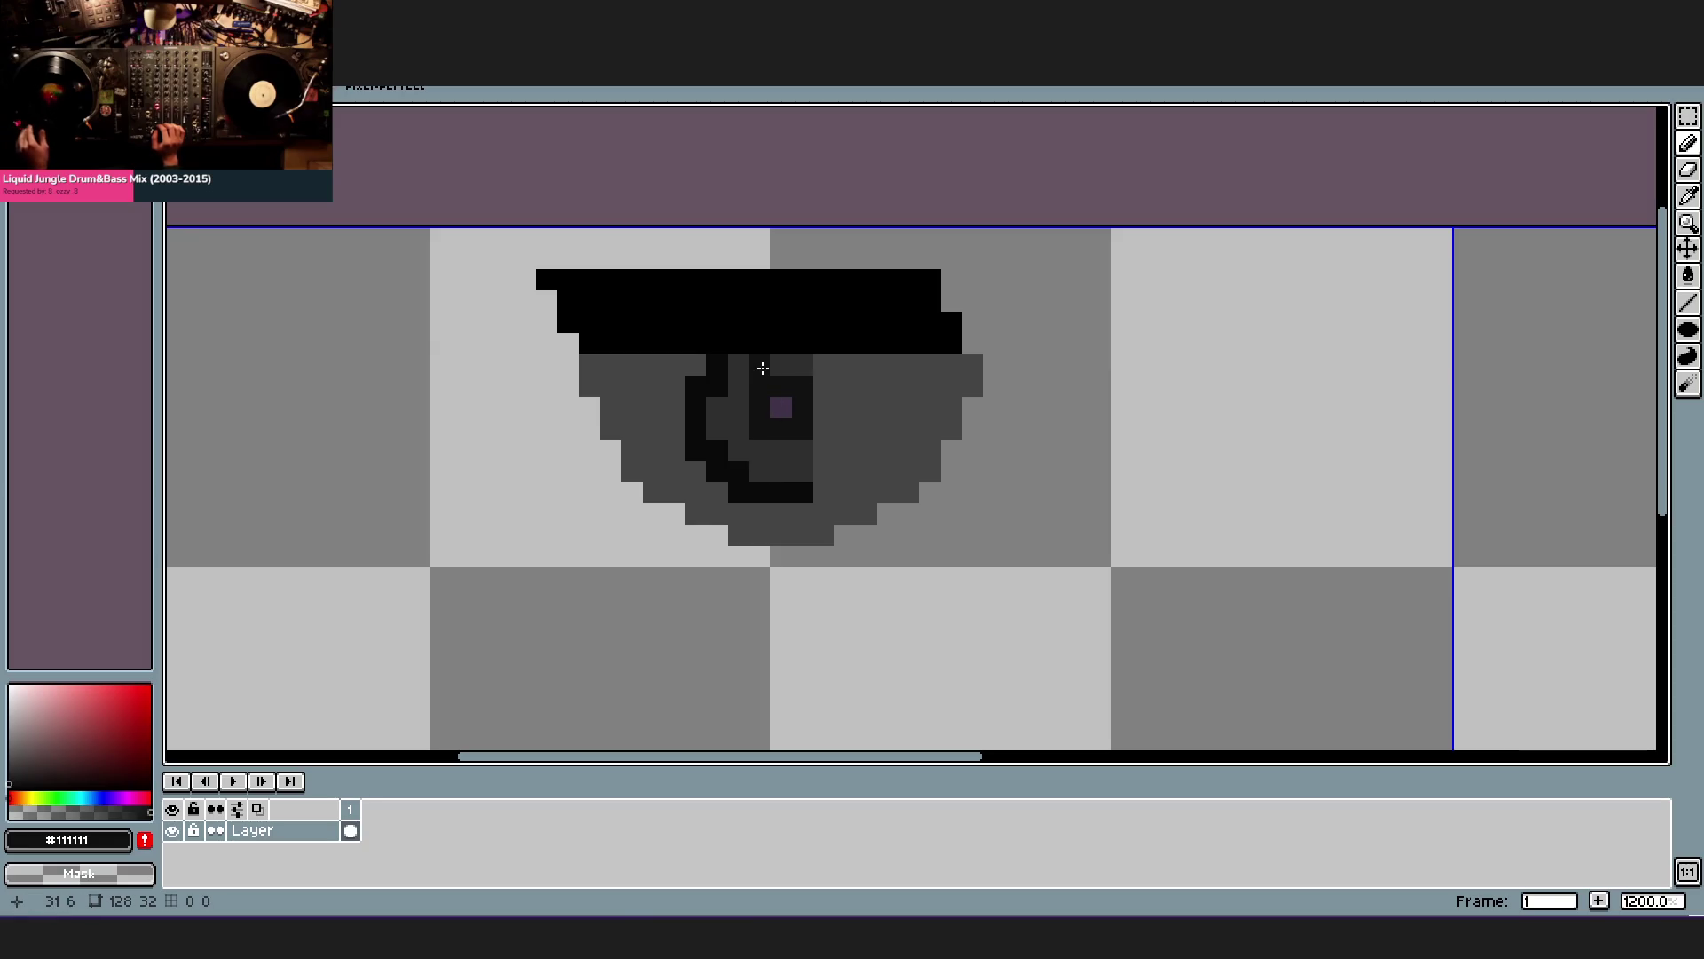
left_click(723, 398, "alt")
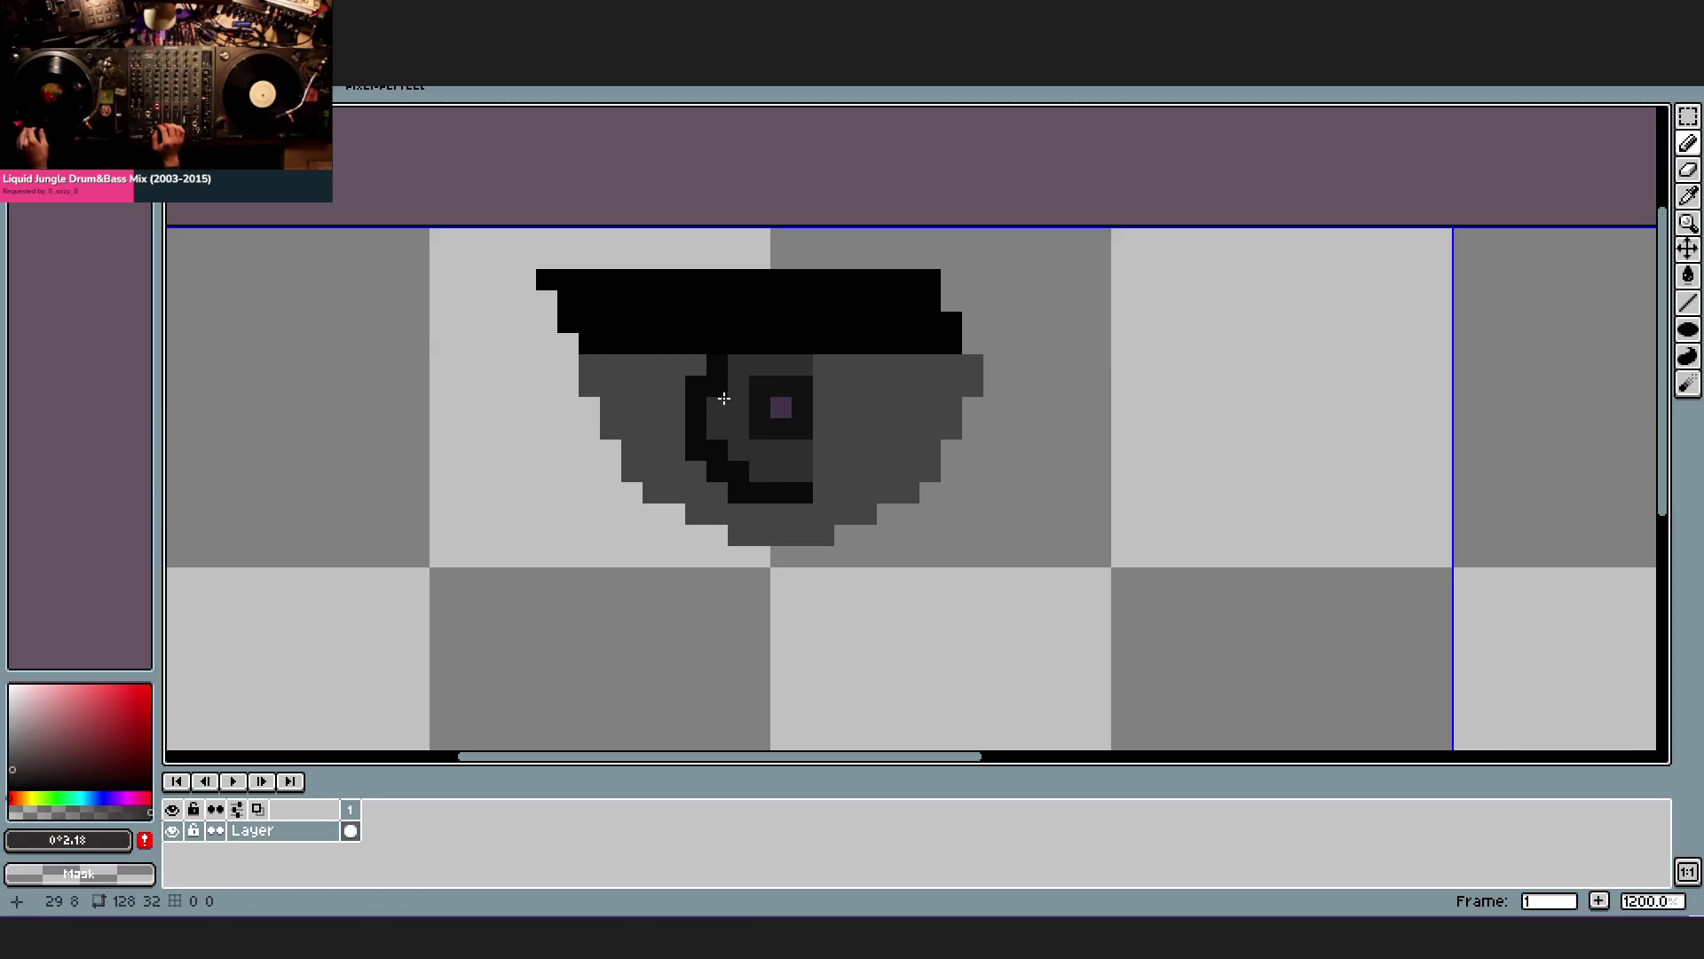
left_click(752, 374, "alt")
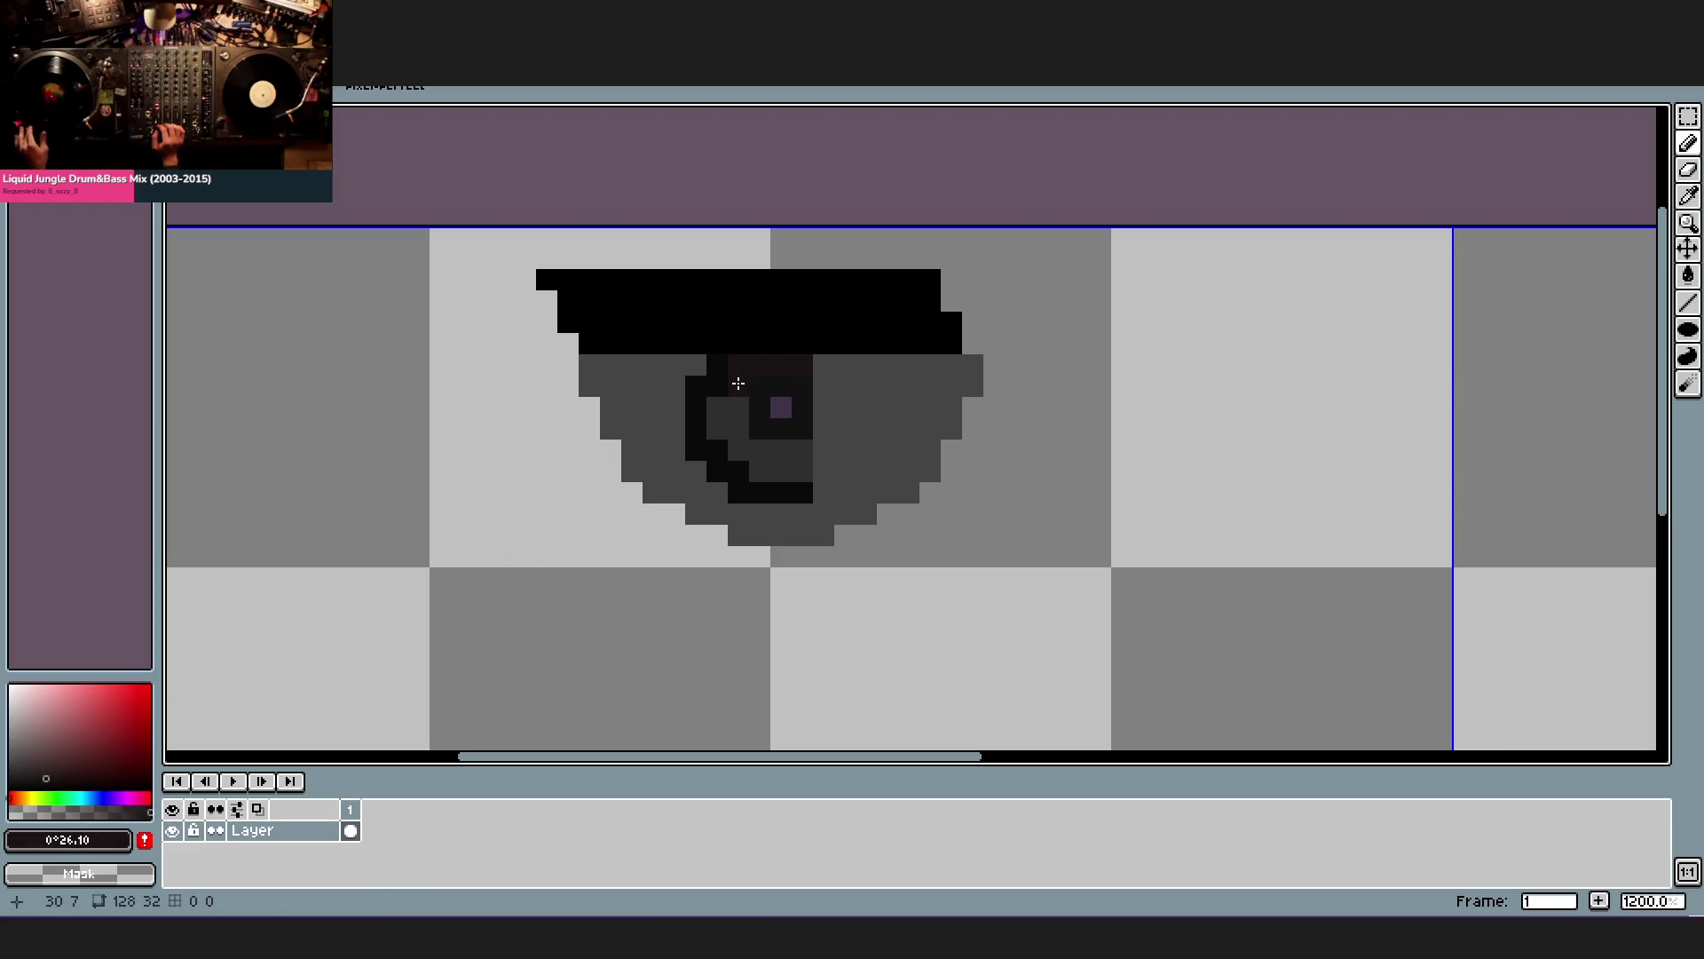
scroll(739, 422, "down", 1)
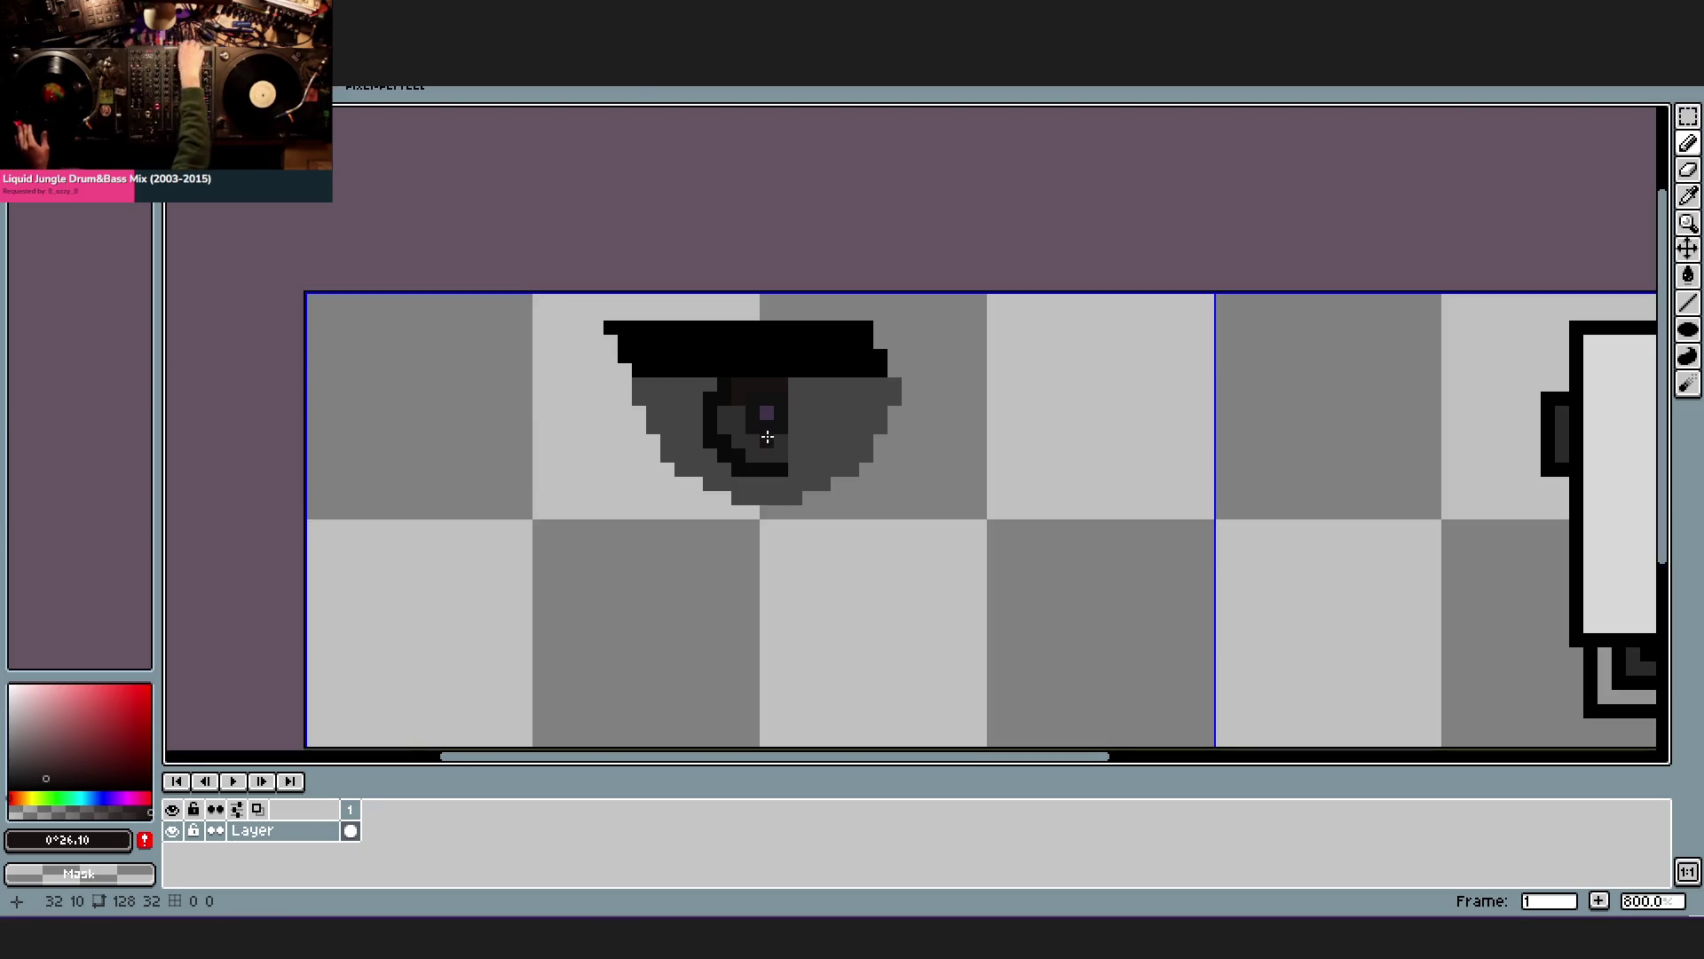
scroll(766, 438, "up", 1)
- Sample the dark lens shades while switching between bucket, rectangle, move and marquee tools
left_click(700, 438, "alt")
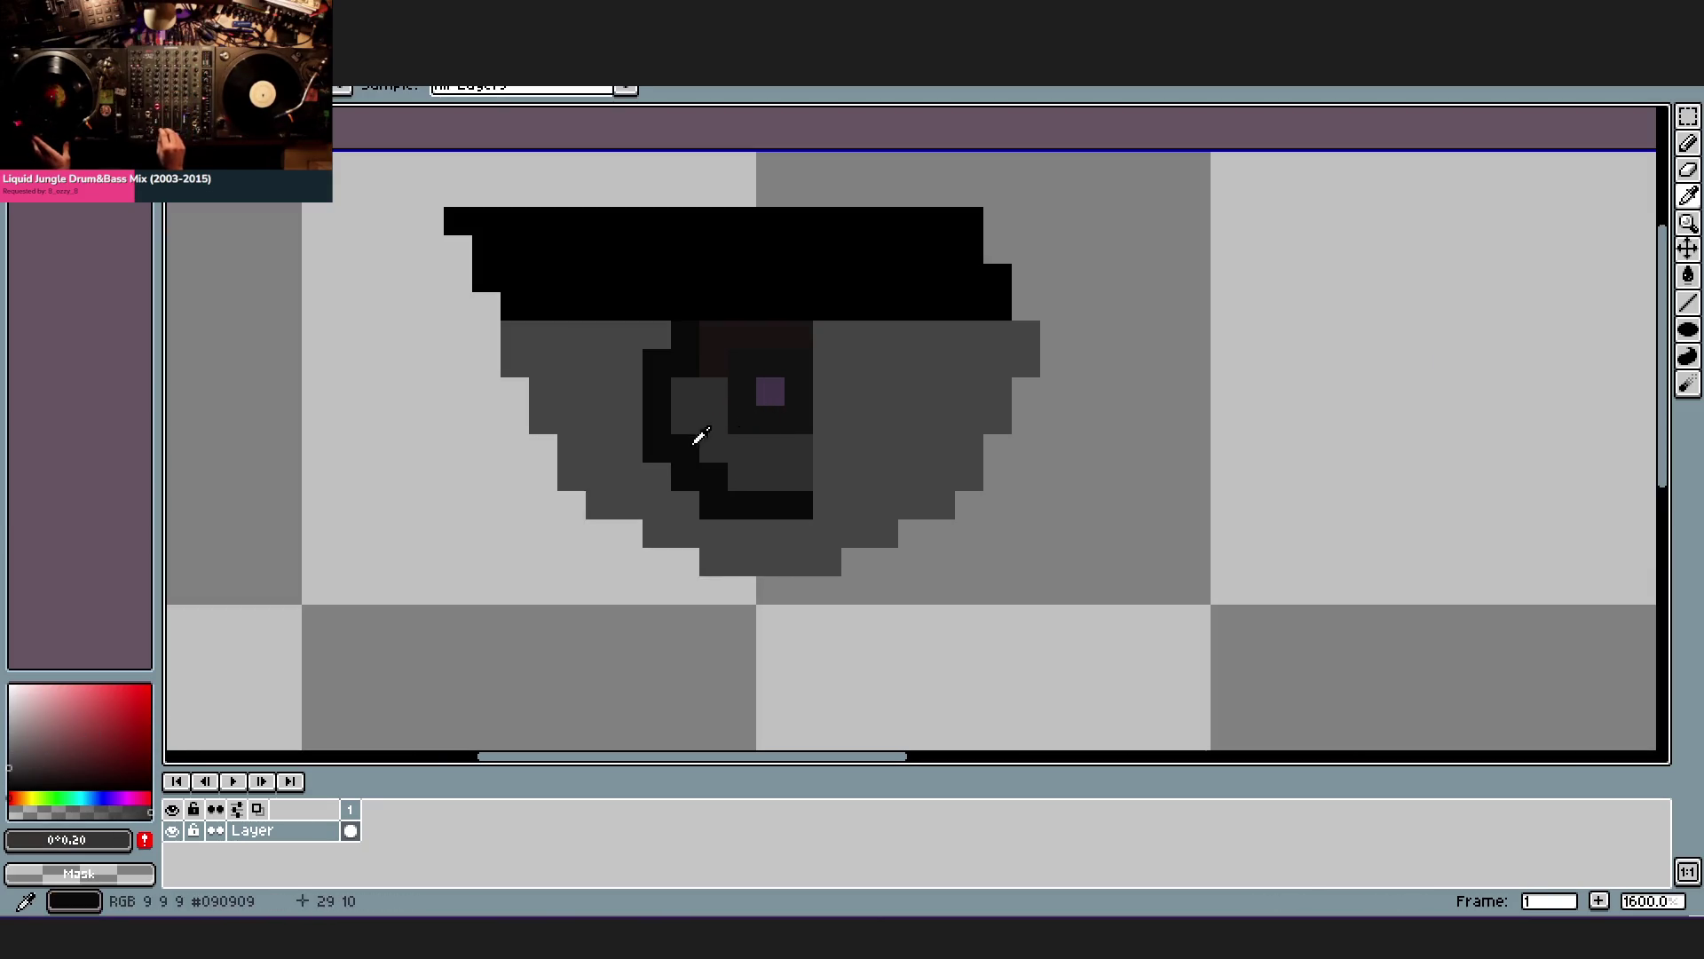
key("g")
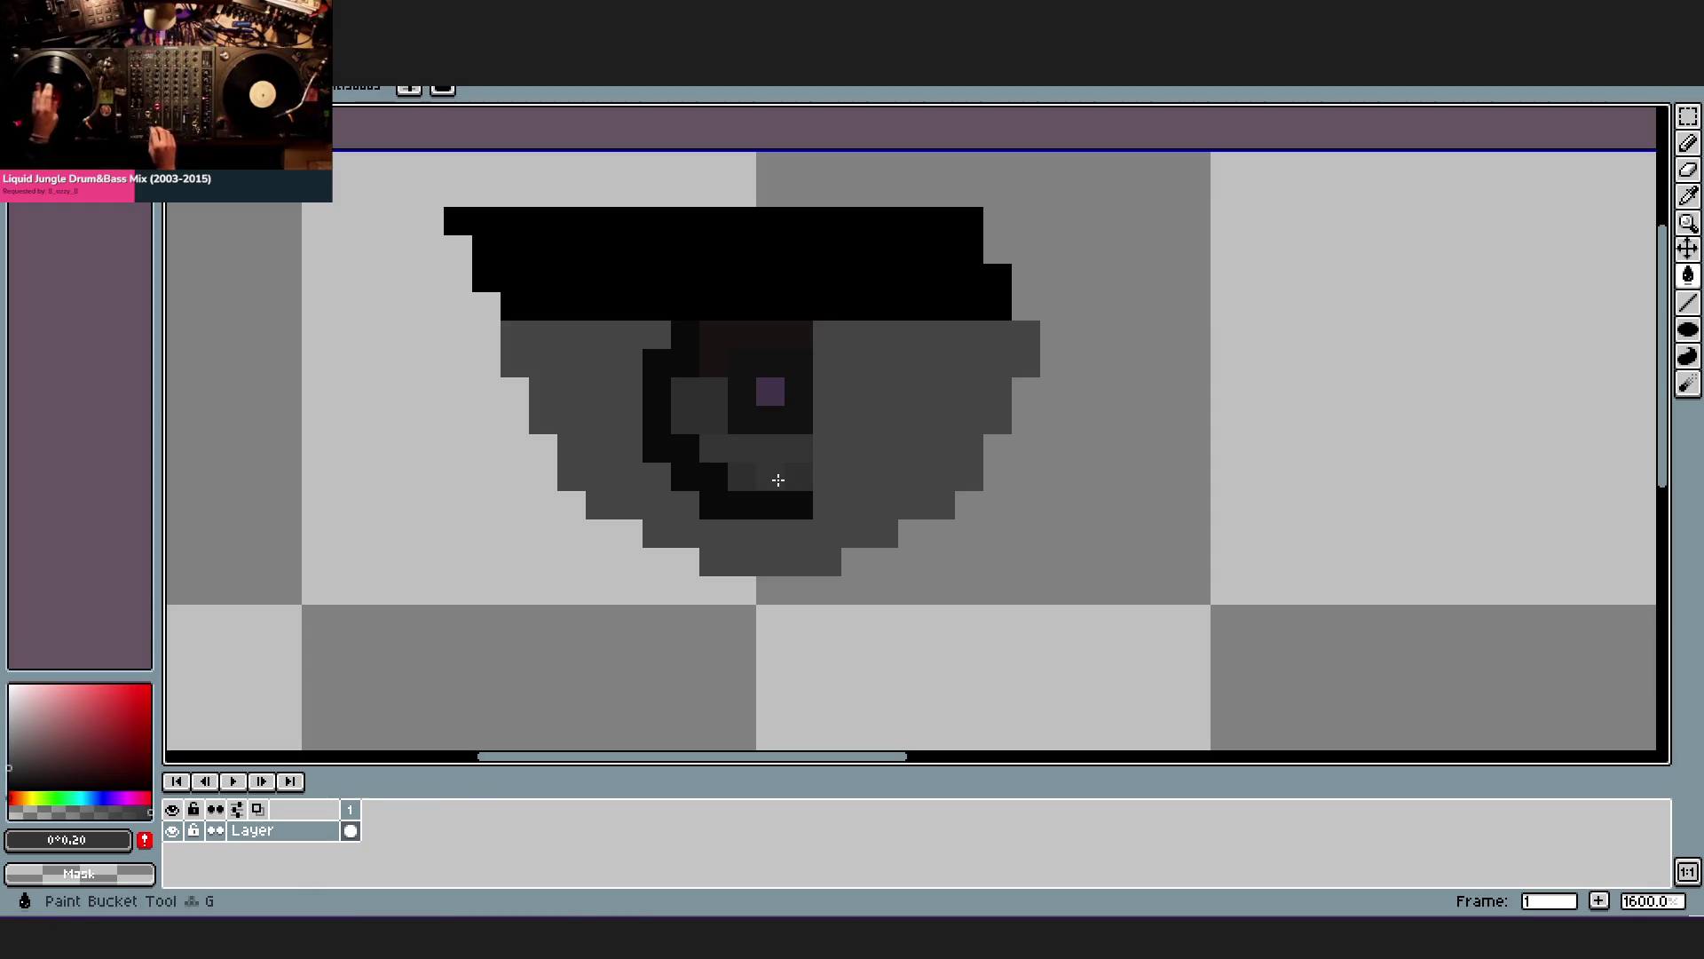
scroll(797, 459, "down", 1)
scroll(760, 432, "up", 1)
key("u")
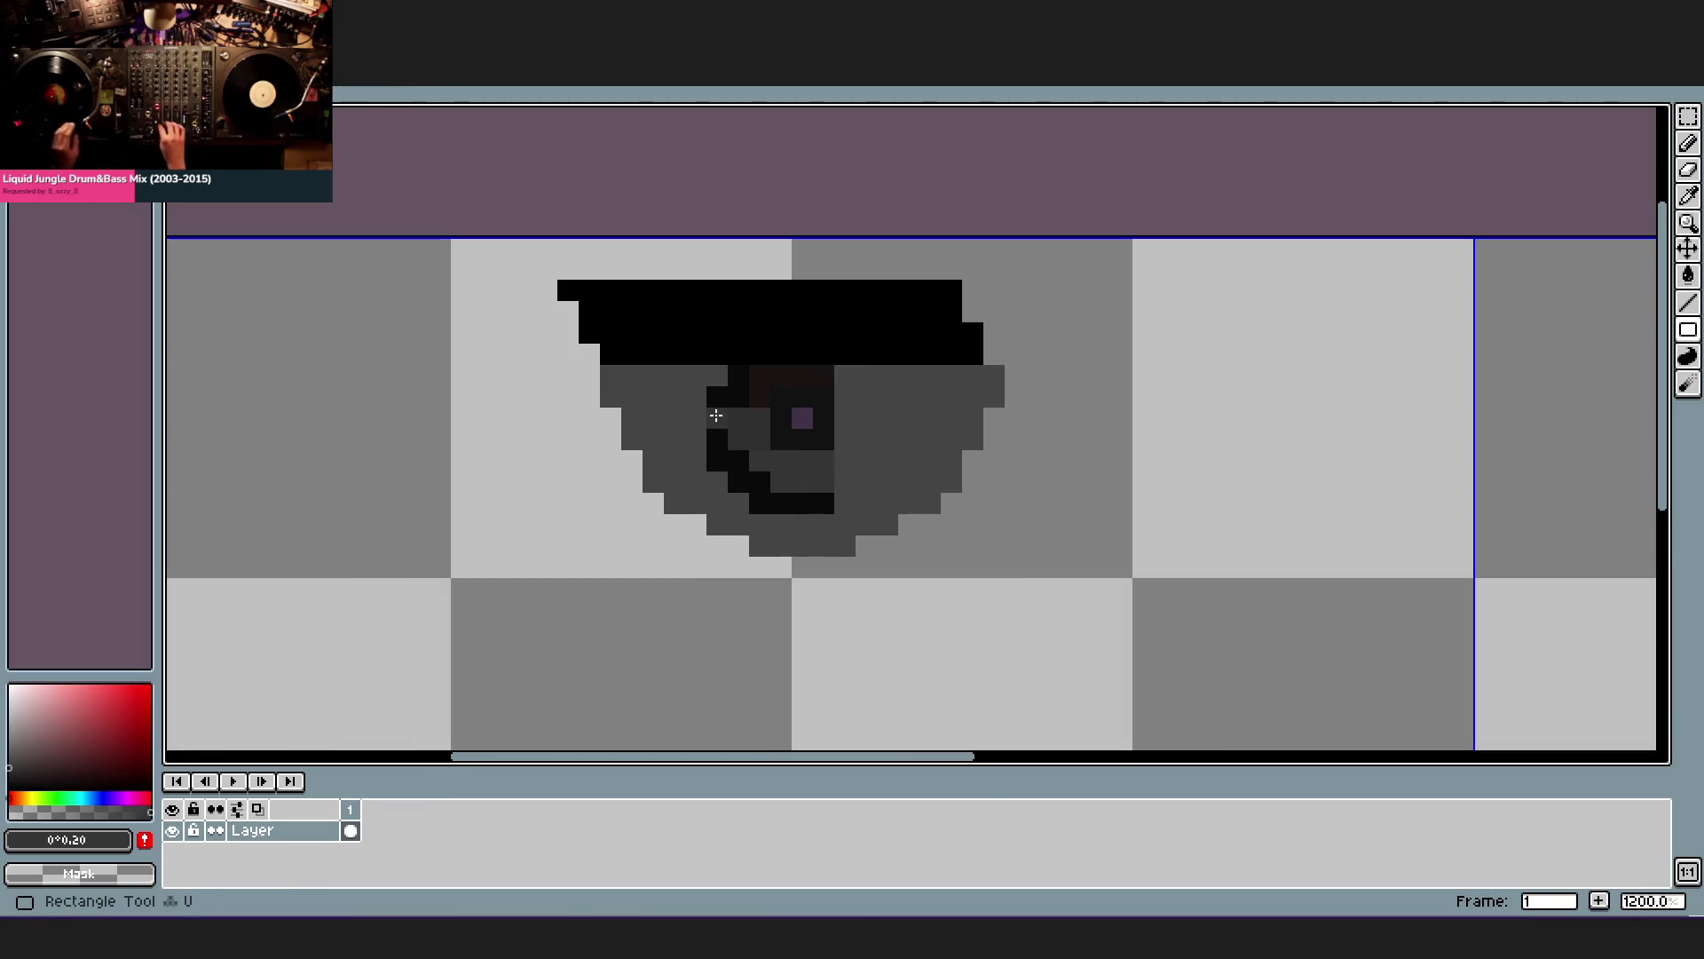
key("i")
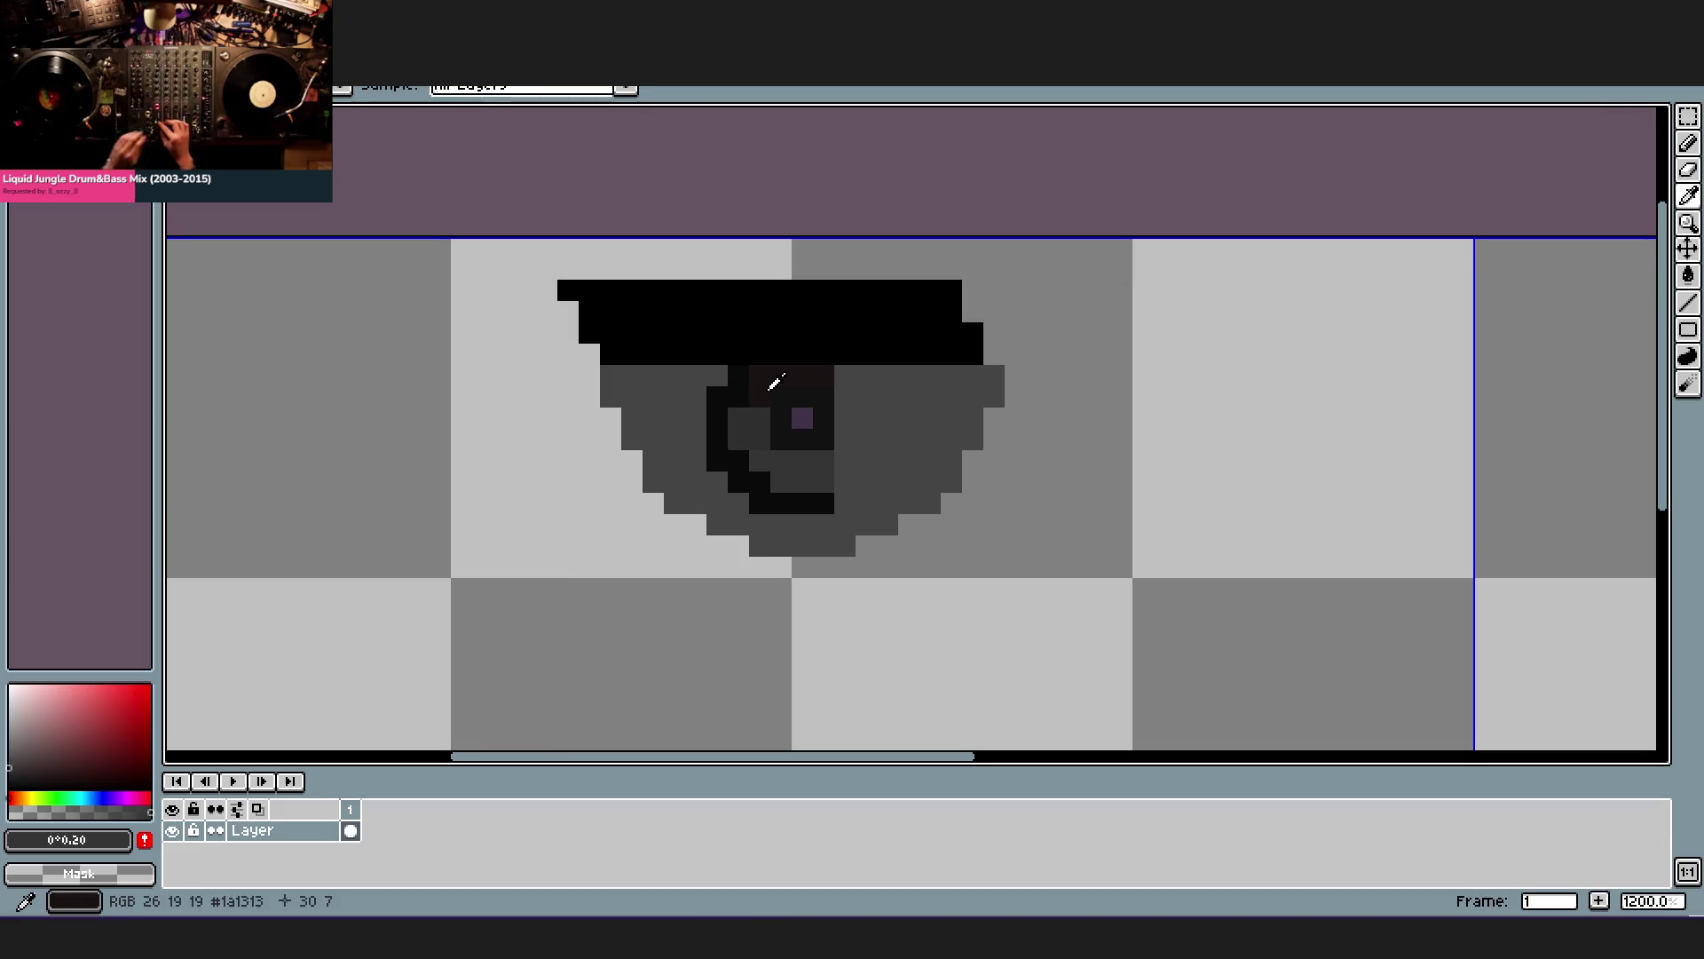
left_click(775, 383)
key("m")
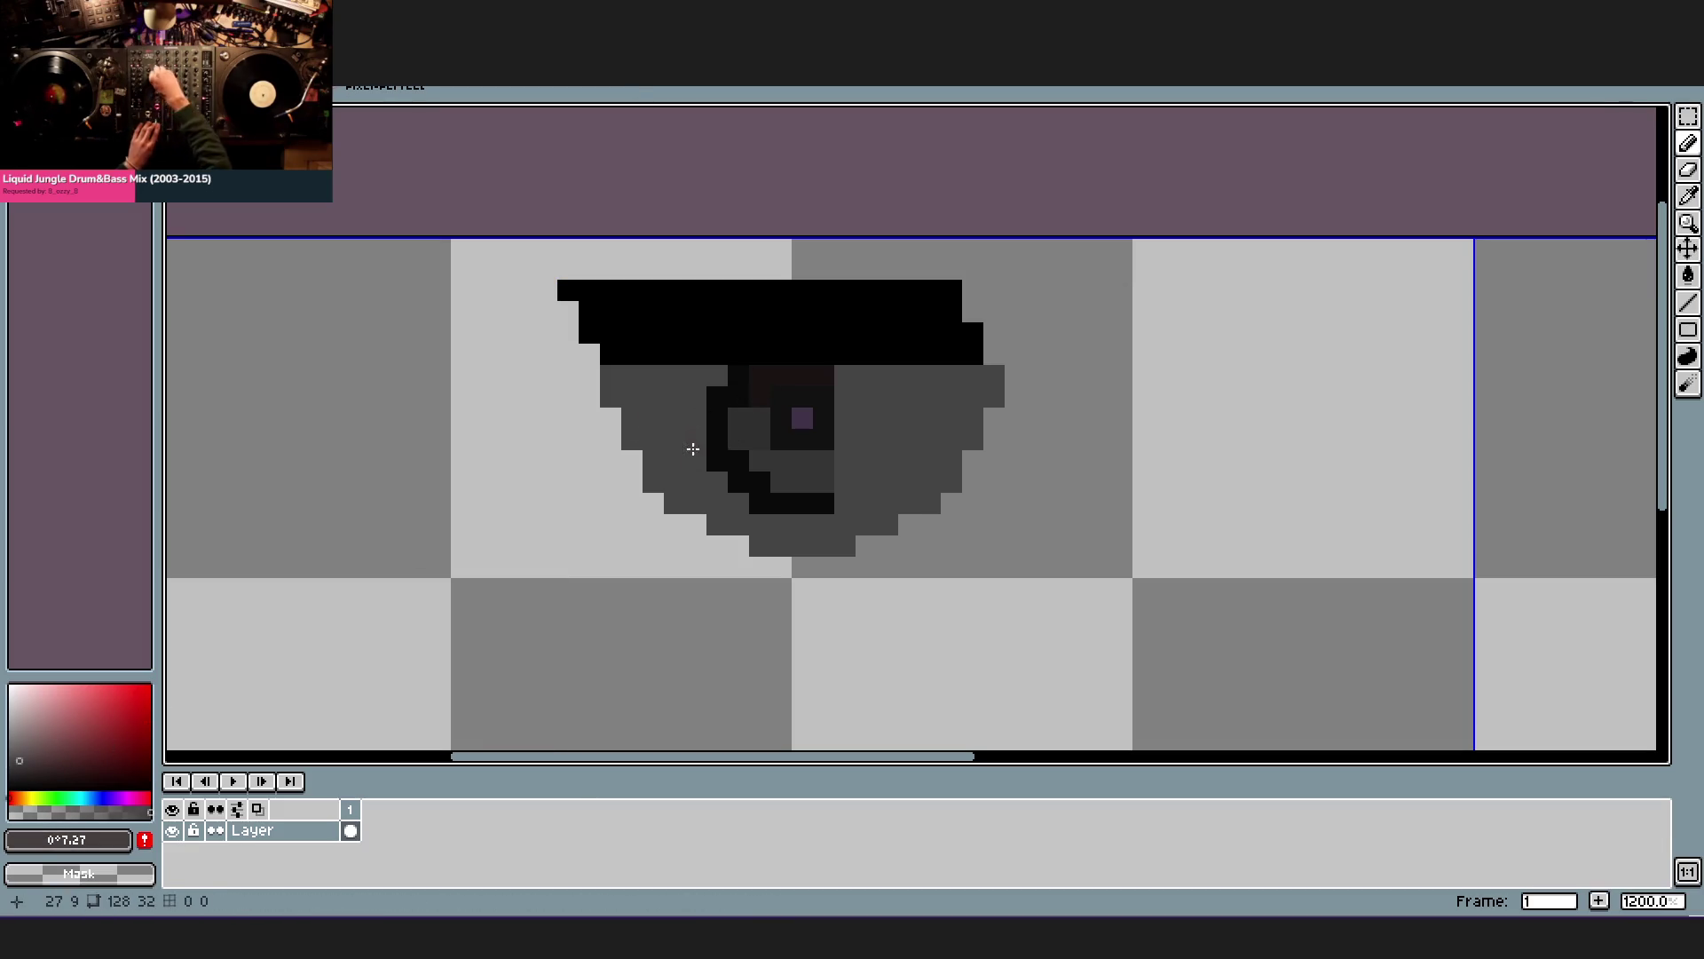
scroll(760, 457, "down", 1)
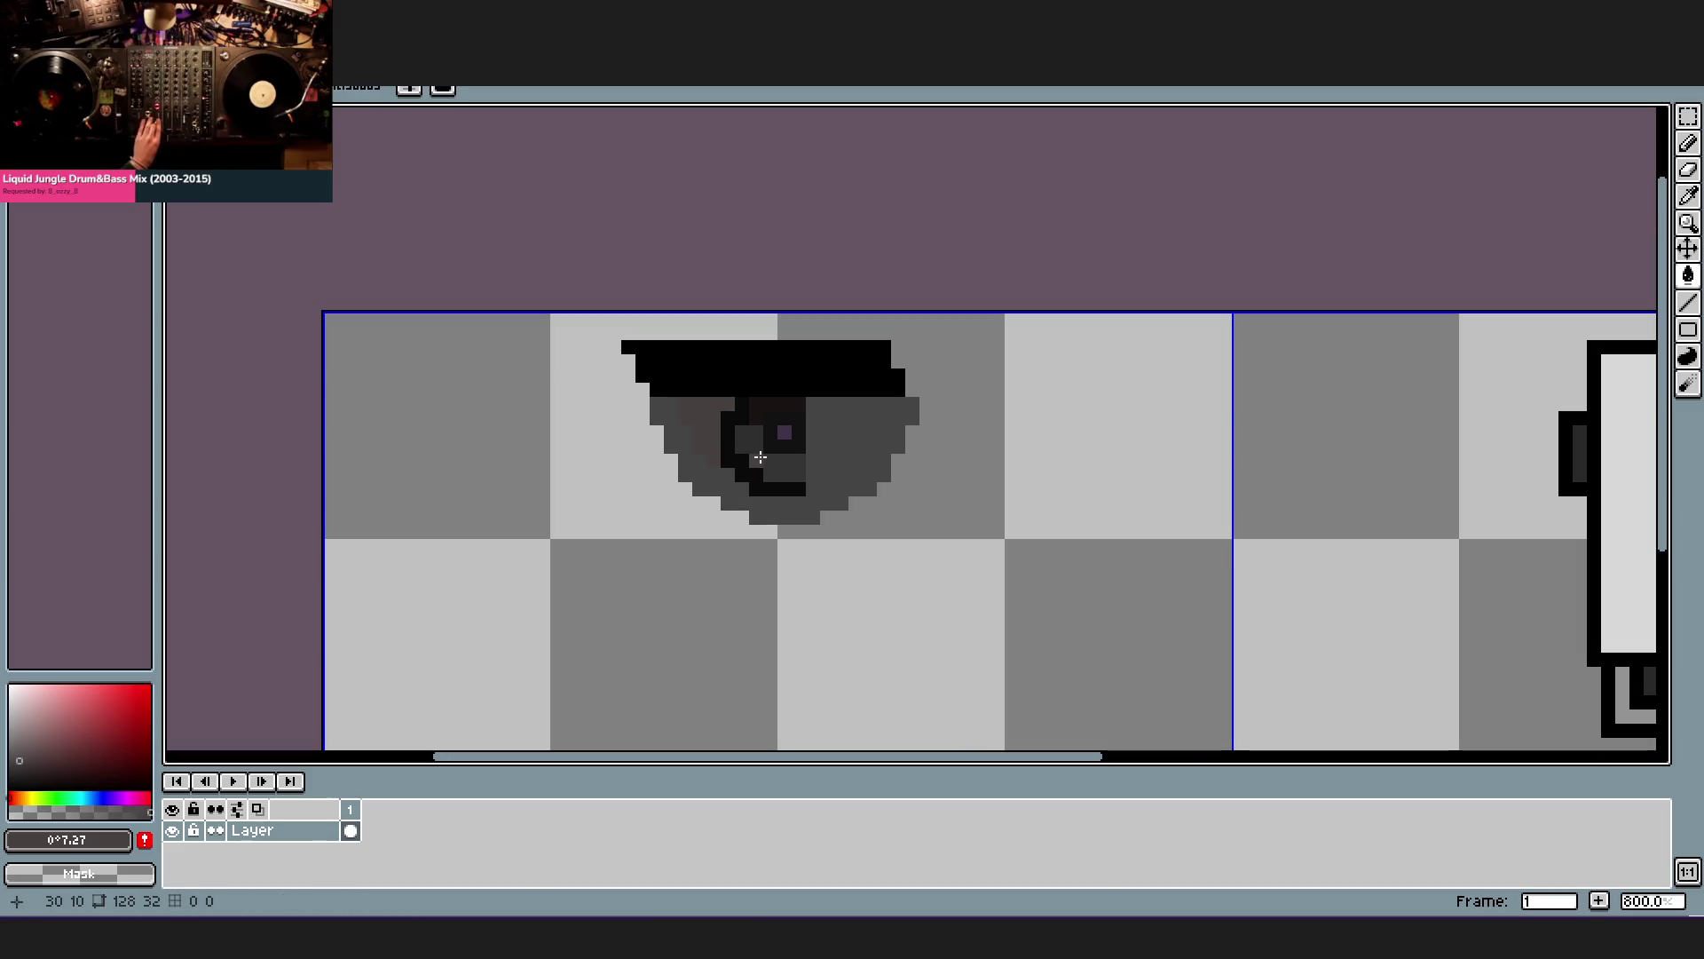
scroll(760, 457, "down", 1)
scroll(760, 458, "up", 1)
key("m")
- Flip the selected left half horizontally, join it on the dome's right side, and square off the black bar's right end
left_click_drag(635, 344, 816, 541)
key("alt+e")
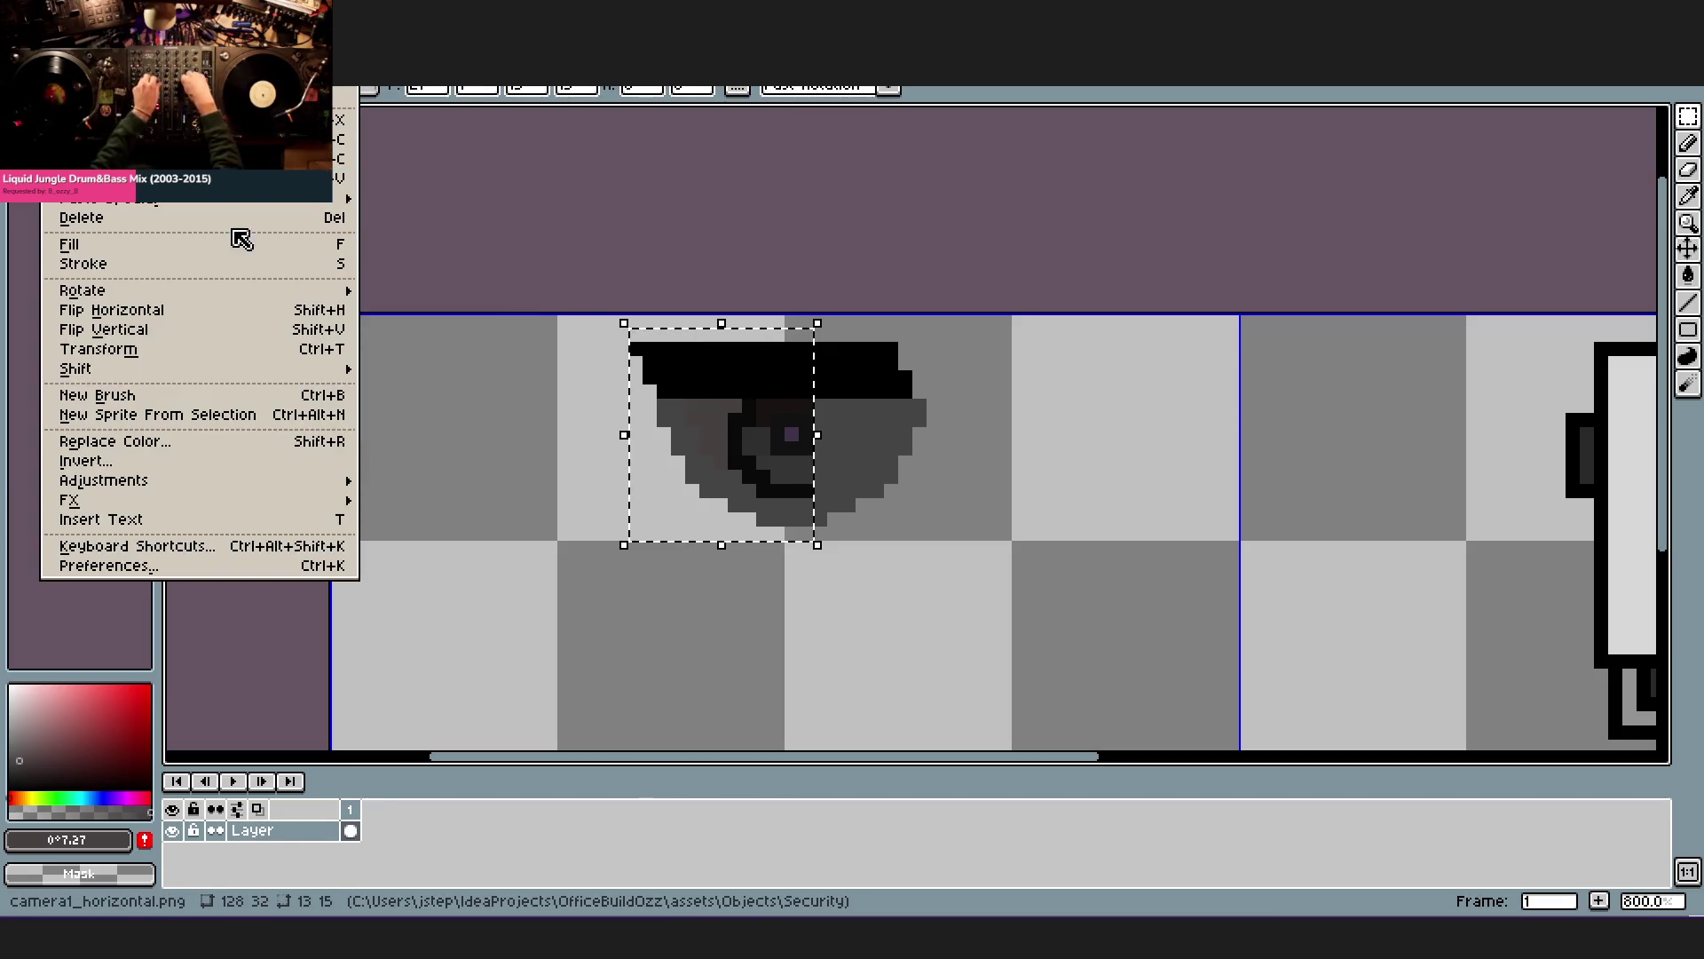
left_click(232, 310)
left_click_drag(724, 457, 886, 460)
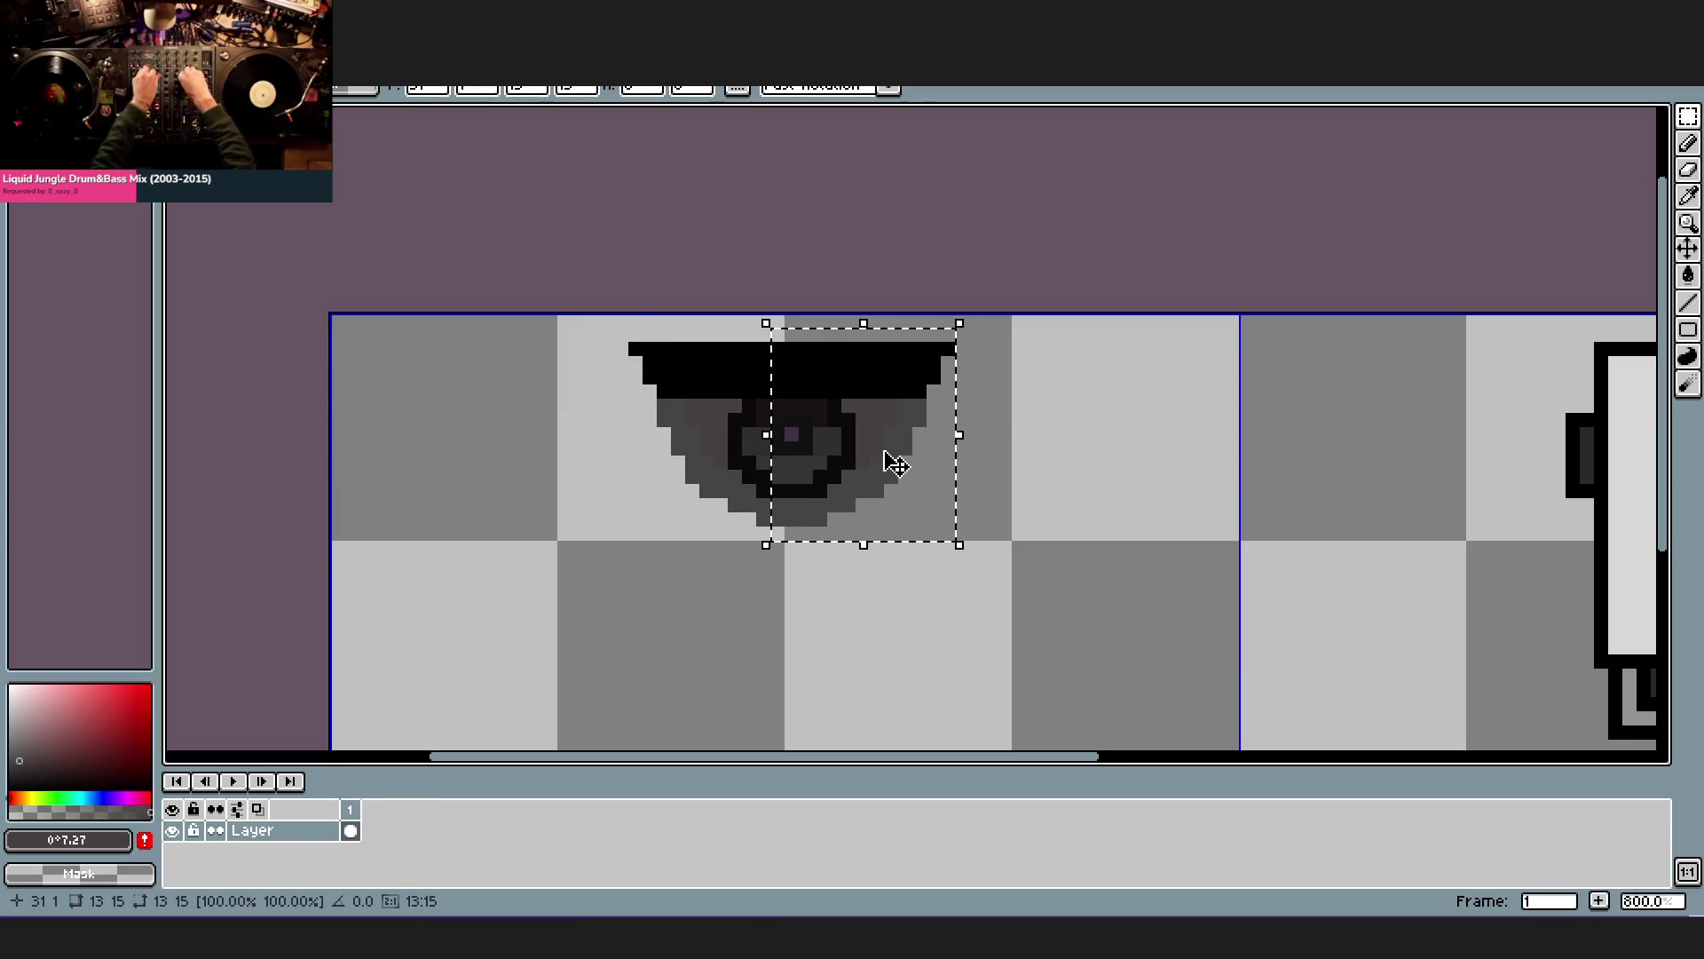
left_click(1046, 448)
scroll(918, 386, "down", 1)
scroll(924, 363, "up", 1)
key("b")
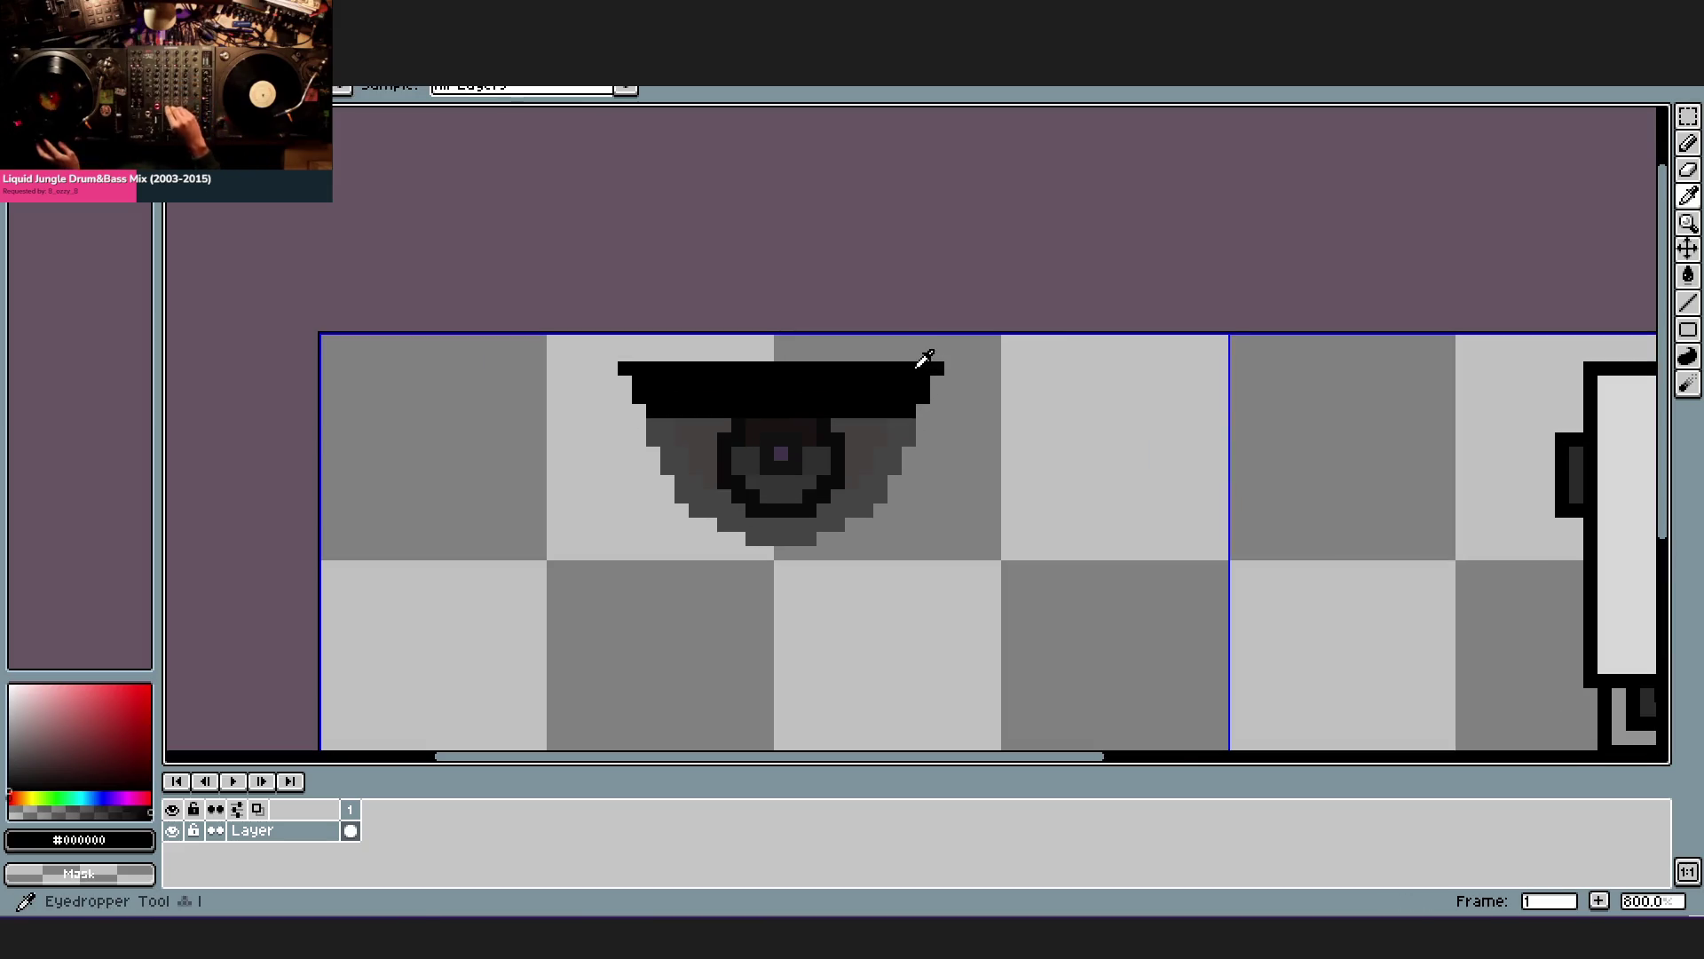
left_click_drag(942, 379, 896, 373)
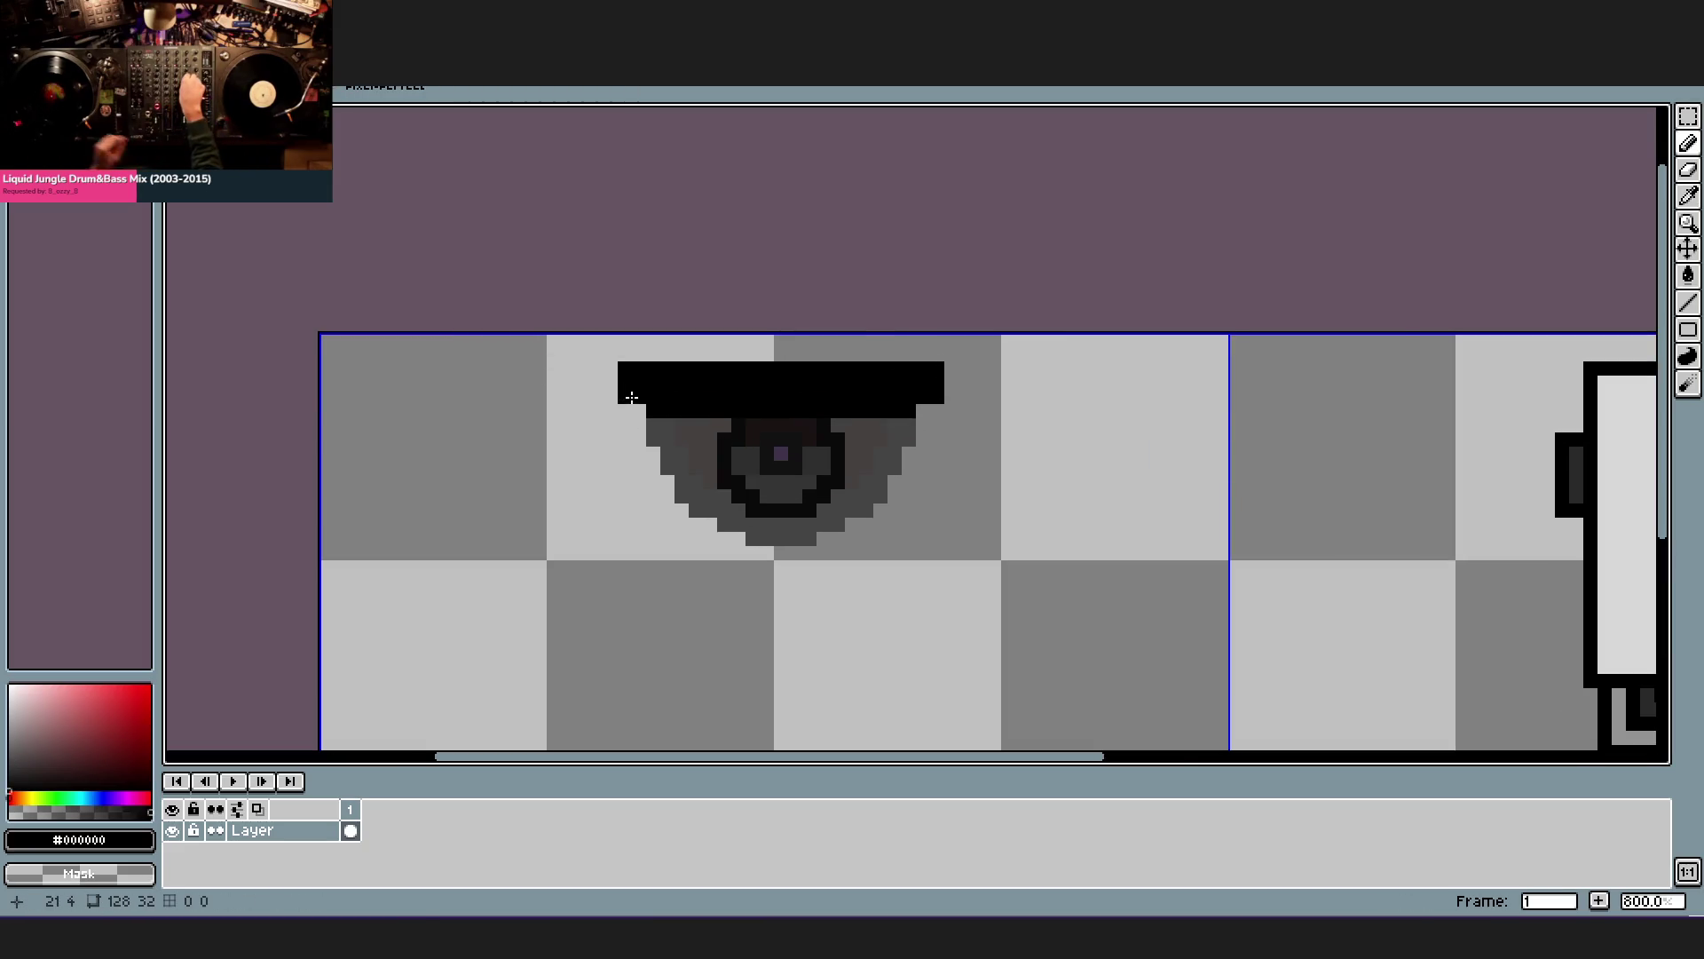
scroll(632, 397, "down", 2)
scroll(837, 430, "up", 1)
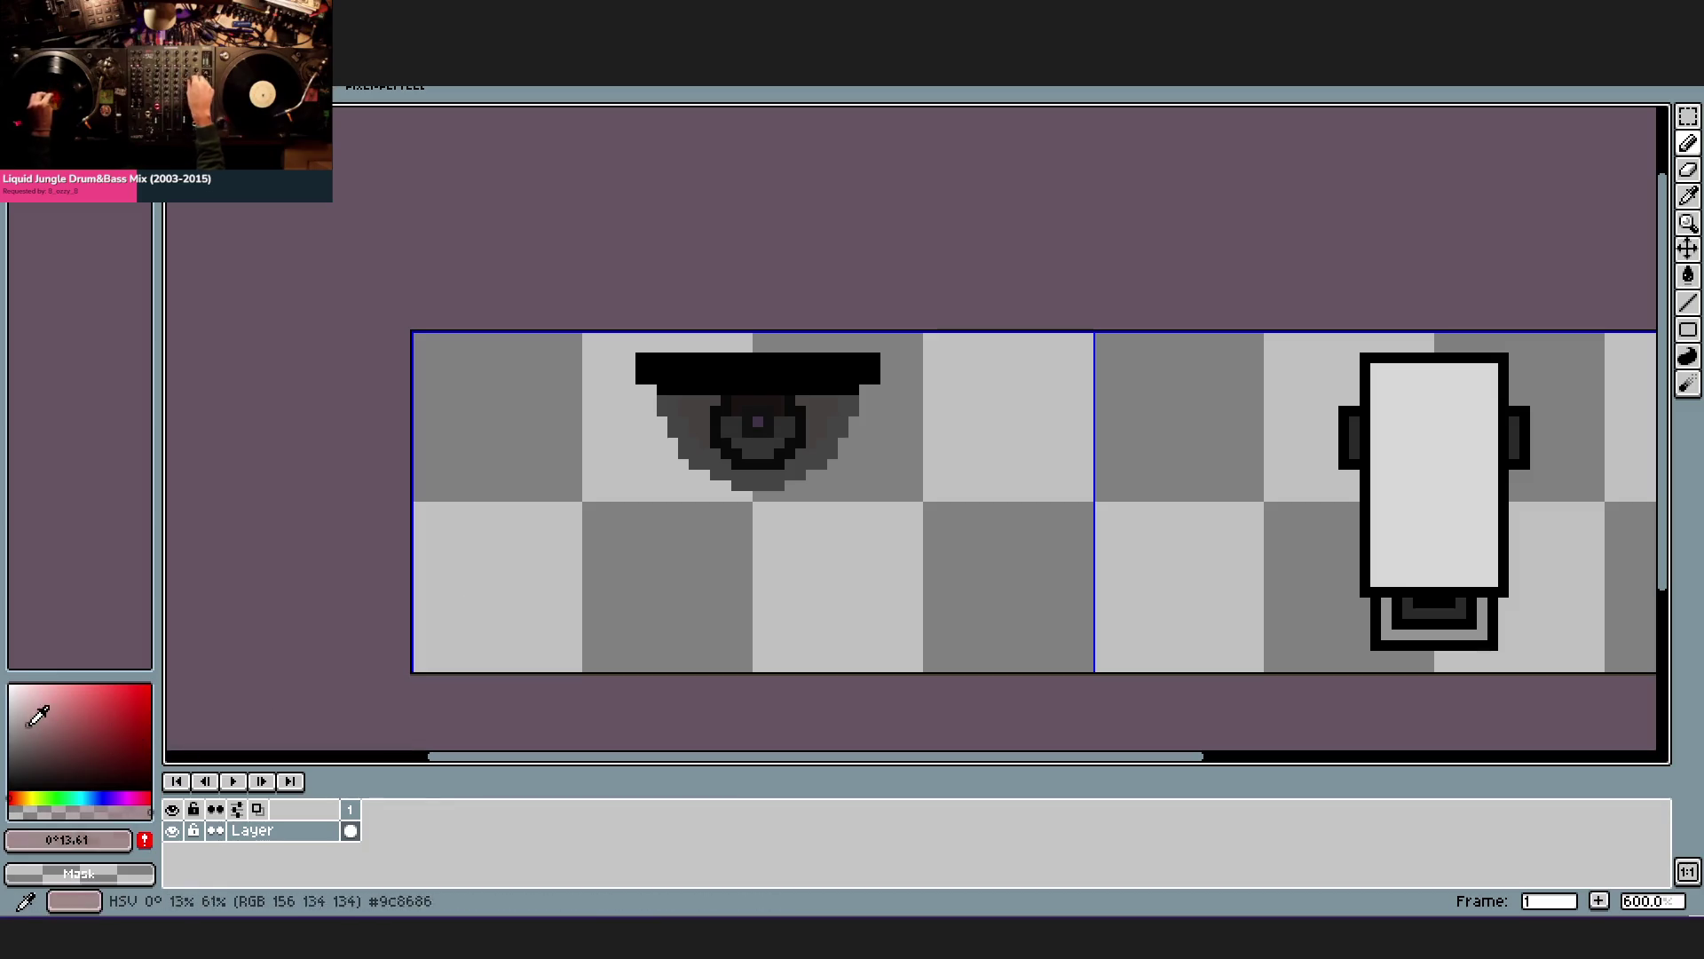
- Outline the dome's lower edge in pale grey, briefly undoing then restoring the strokes
left_click_drag(38, 715, 7, 710)
scroll(624, 452, "up", 1)
scroll(658, 373, "up", 1)
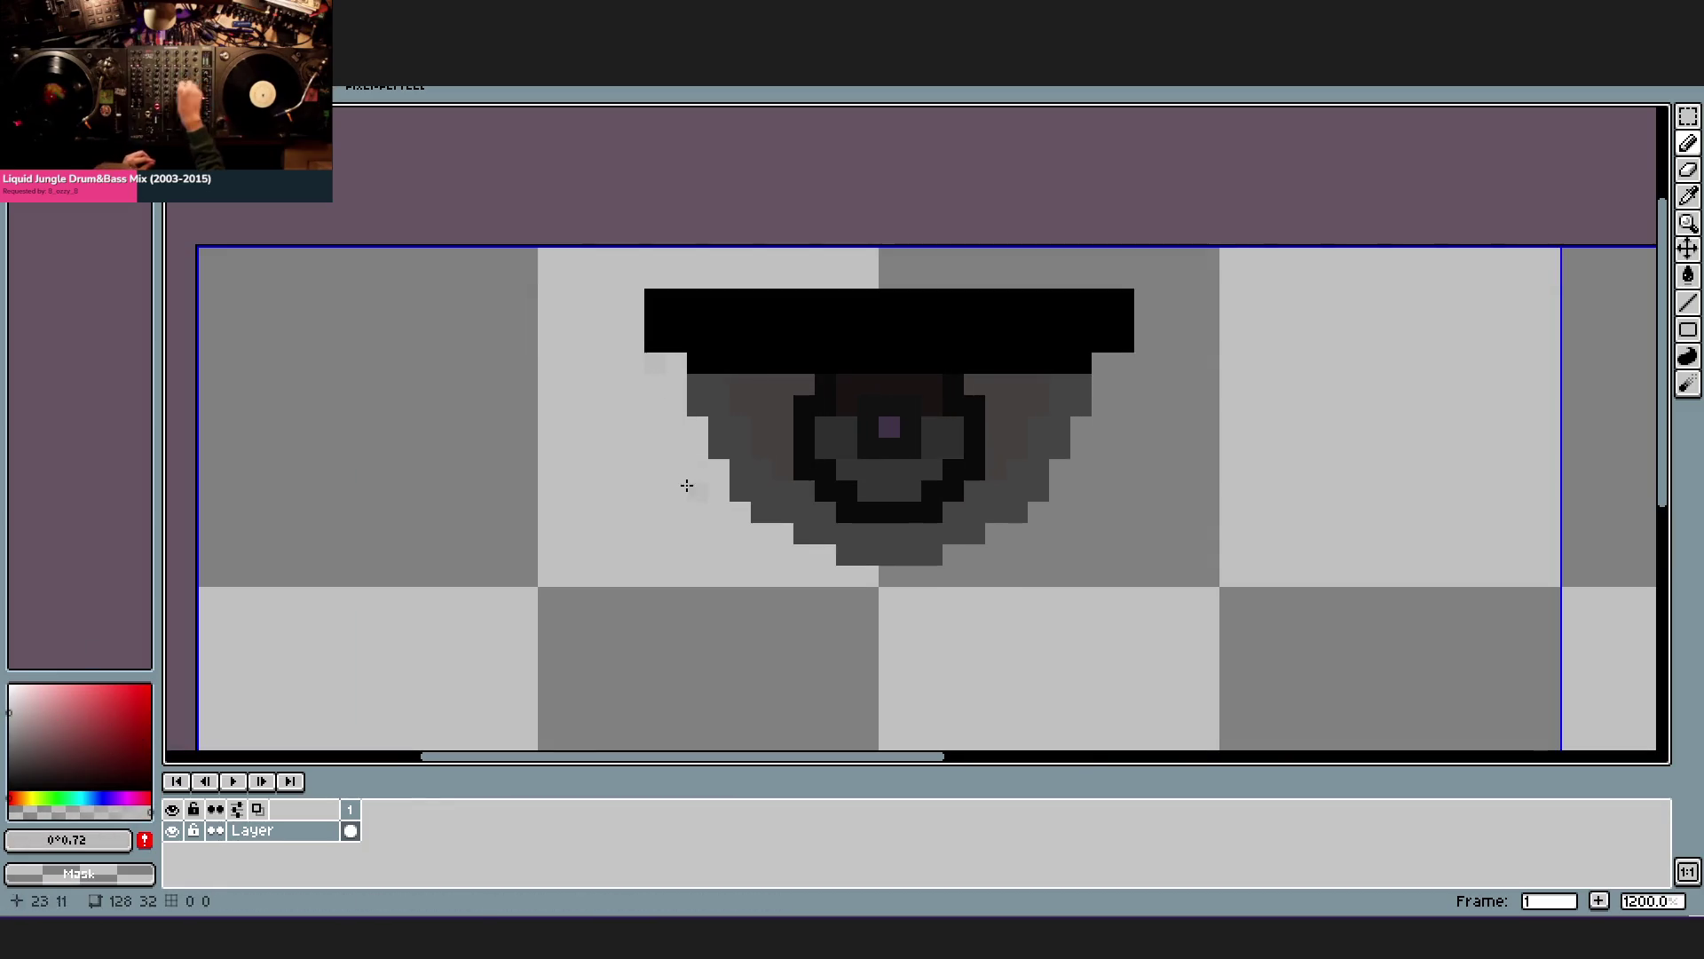
left_click(663, 471, "shift")
left_click(705, 572, "shift")
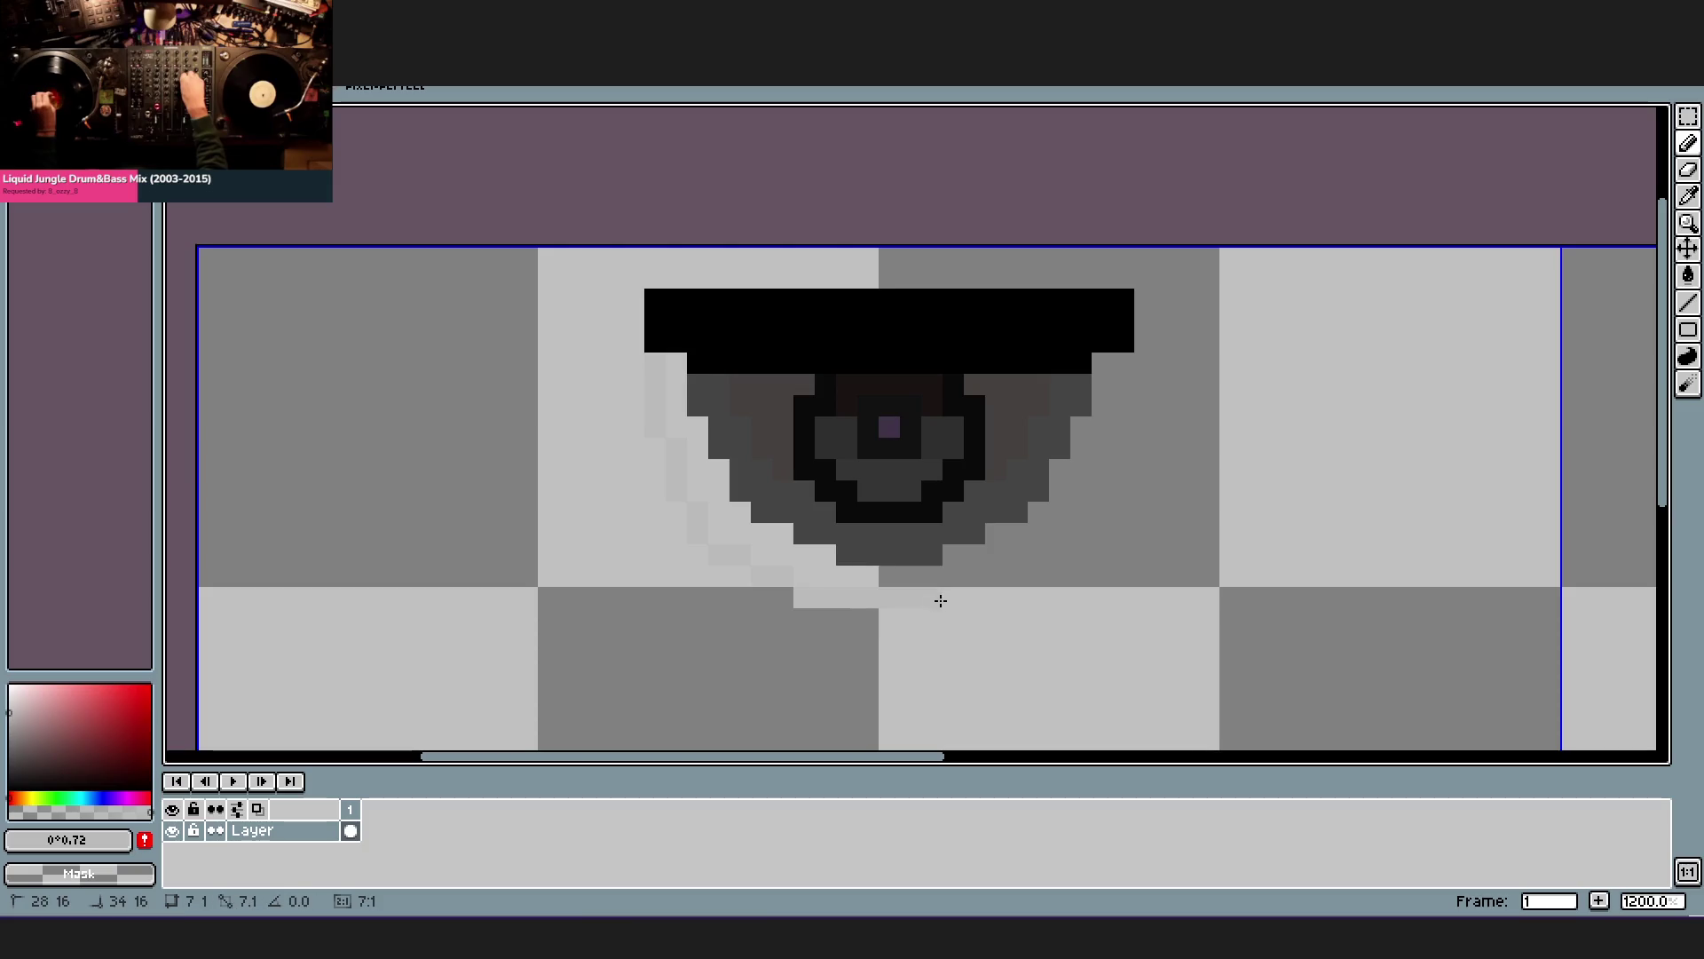
left_click(938, 596, "shift")
left_click(1125, 440, "shift")
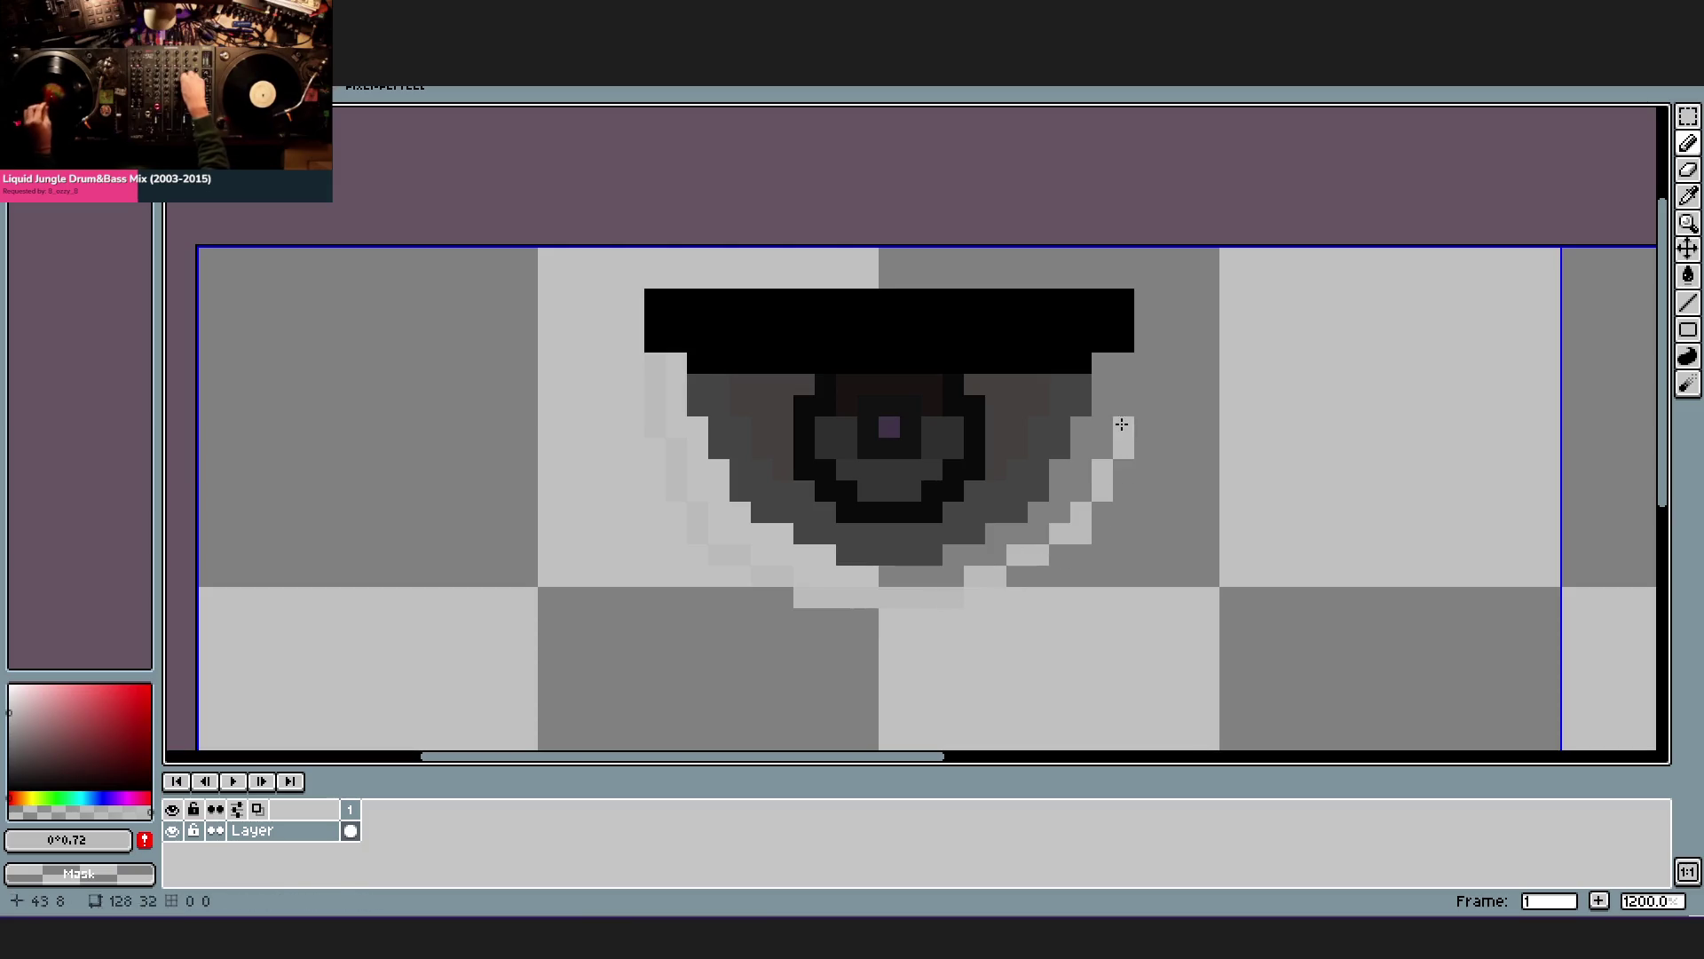
left_click(1125, 357, "shift")
scroll(806, 494, "down", 1)
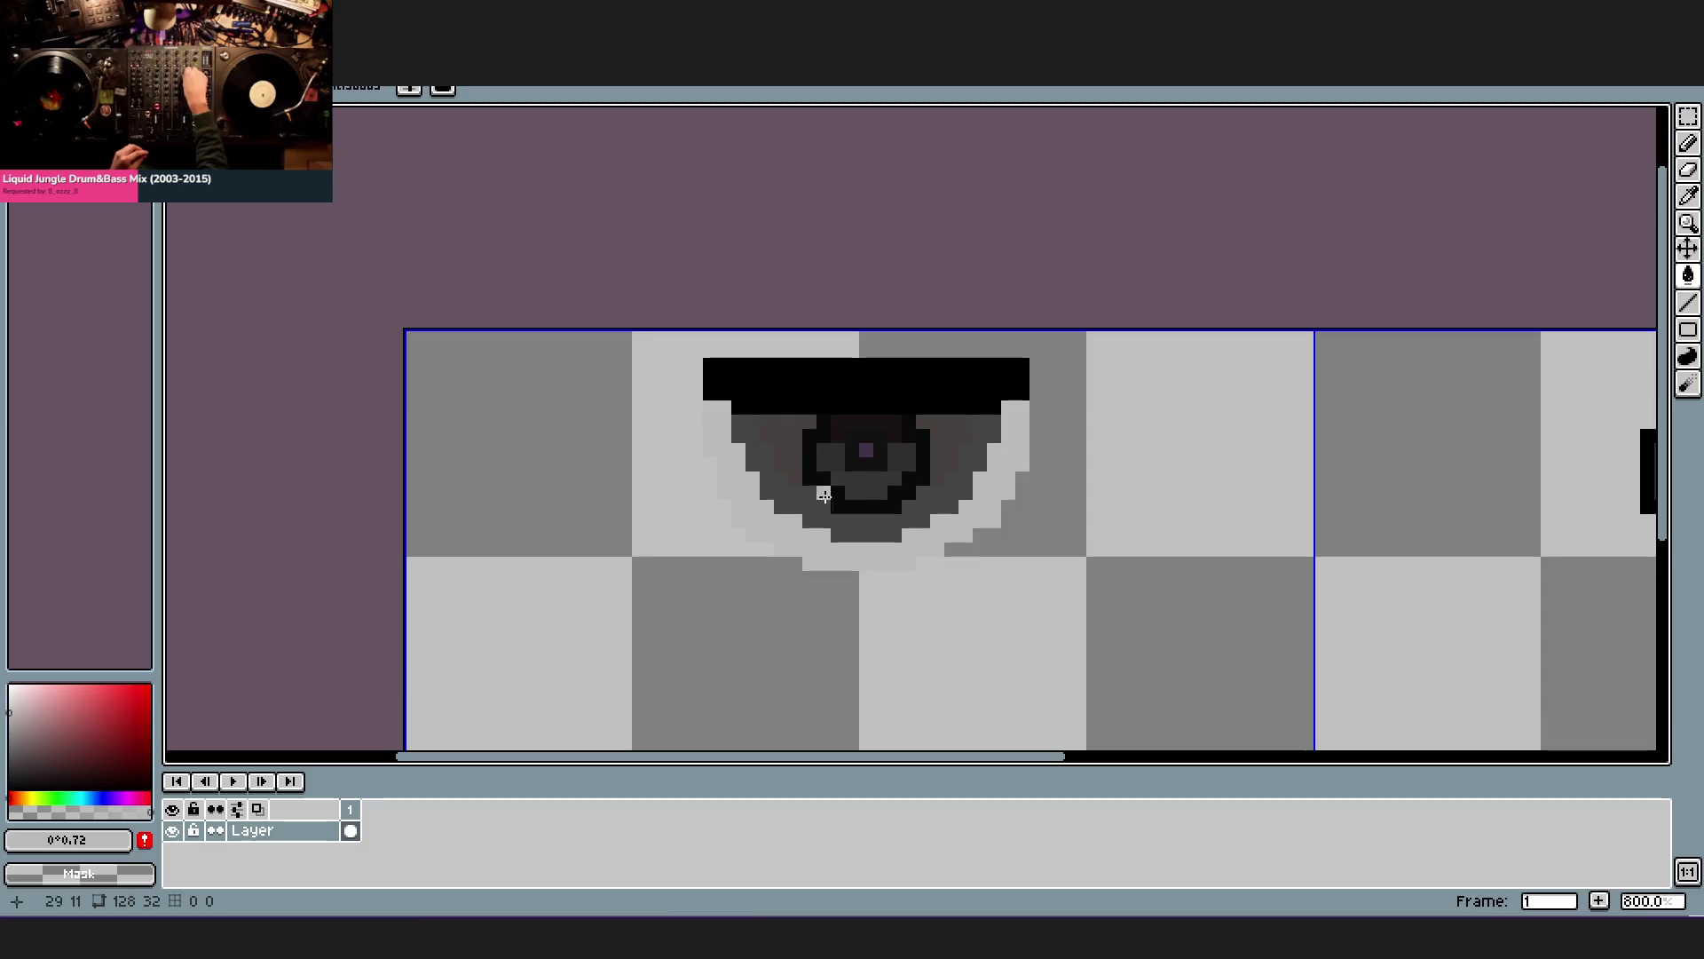
scroll(854, 508, "down", 1)
scroll(905, 534, "down", 1)
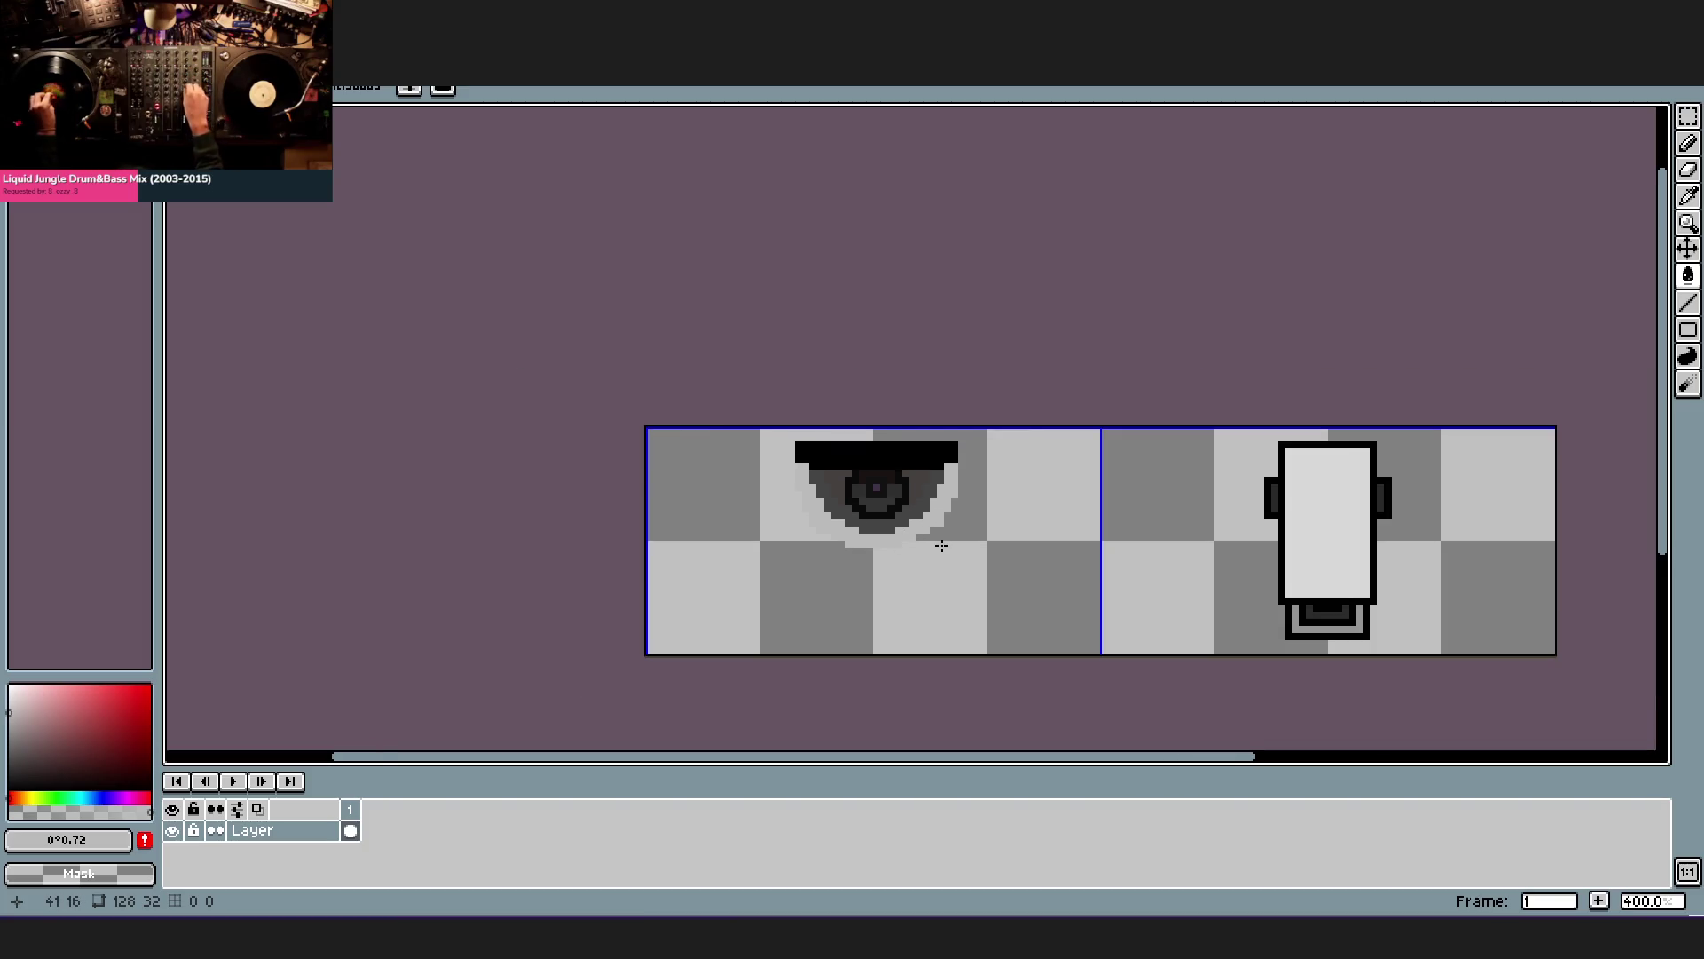
scroll(935, 533, "up", 2)
key("ctrl+z")
scroll(601, 590, "up", 1)
key("ctrl+z")
key("ctrl+z")
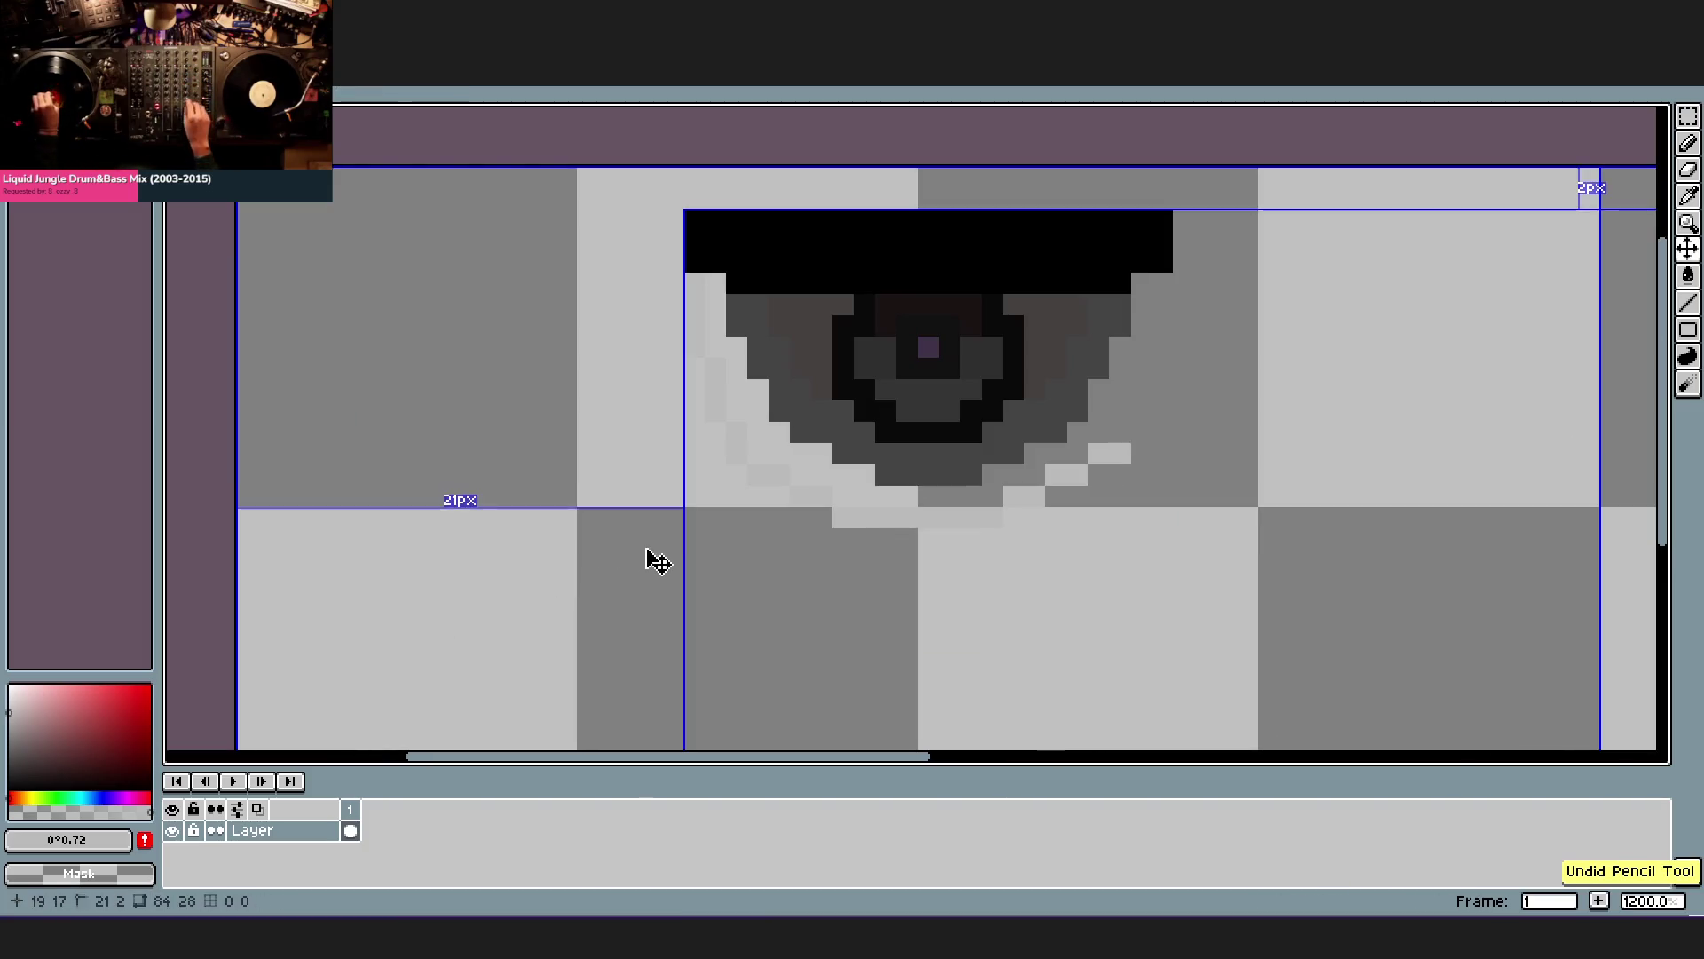
key("ctrl+z")
key("ctrl+z")
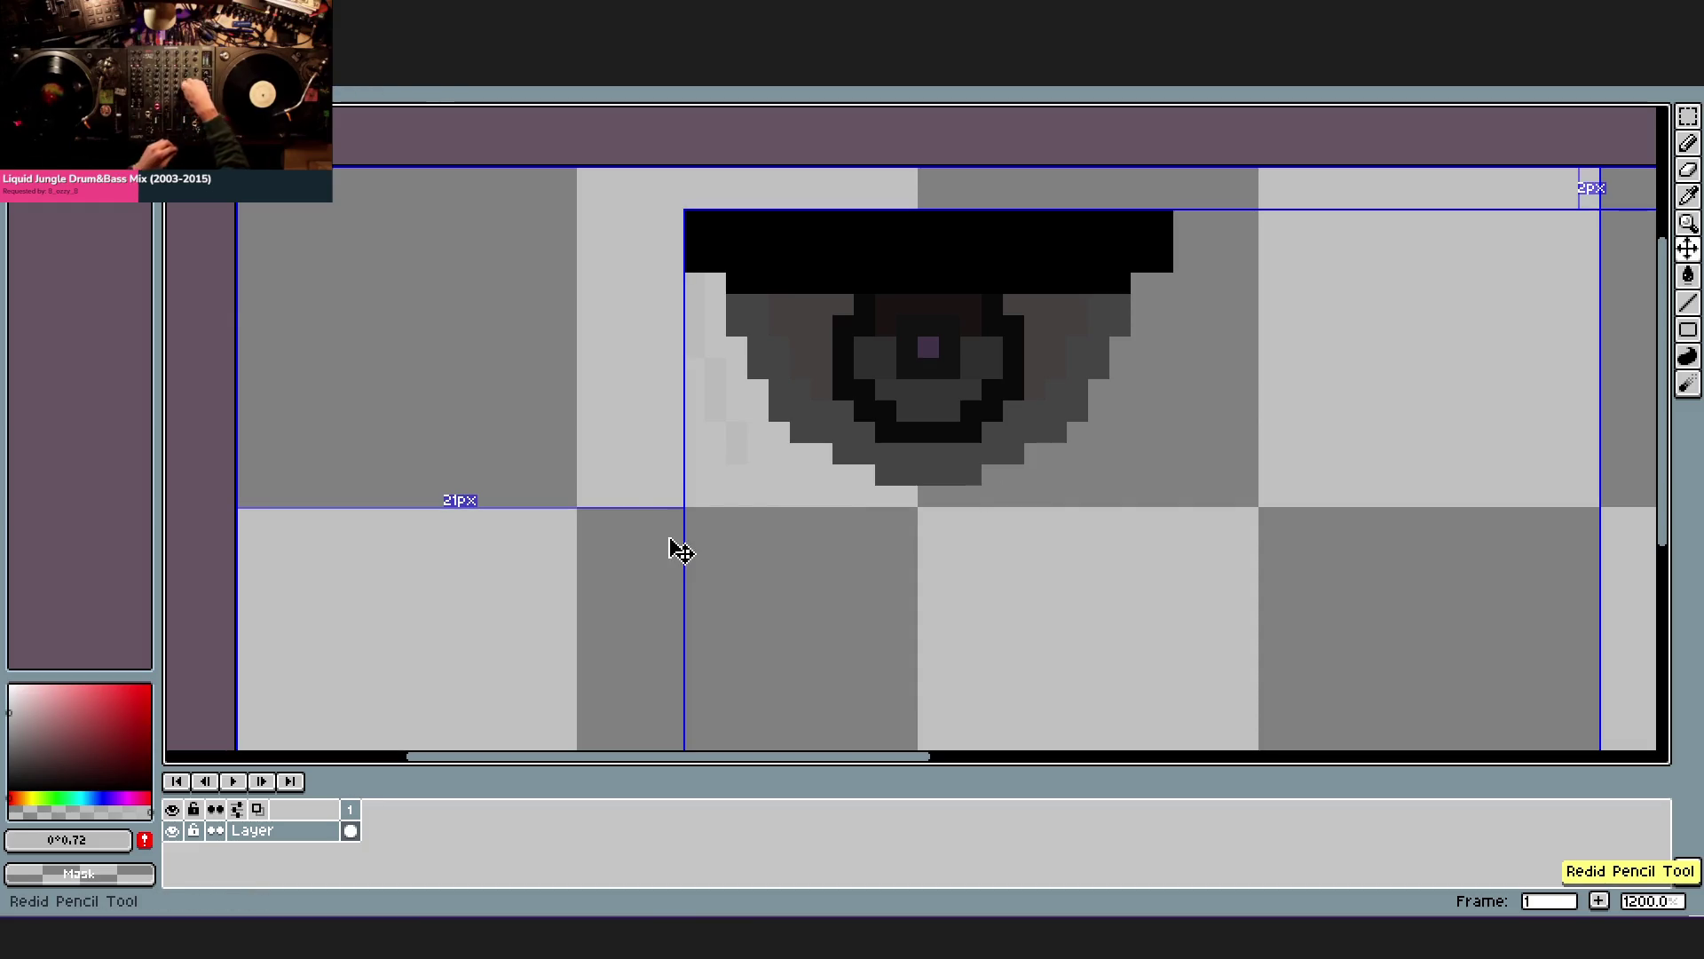
key("ctrl+y")
key("ctrl+y")
key("ctrl+y")
key("ctrl+y")
key("ctrl+y")
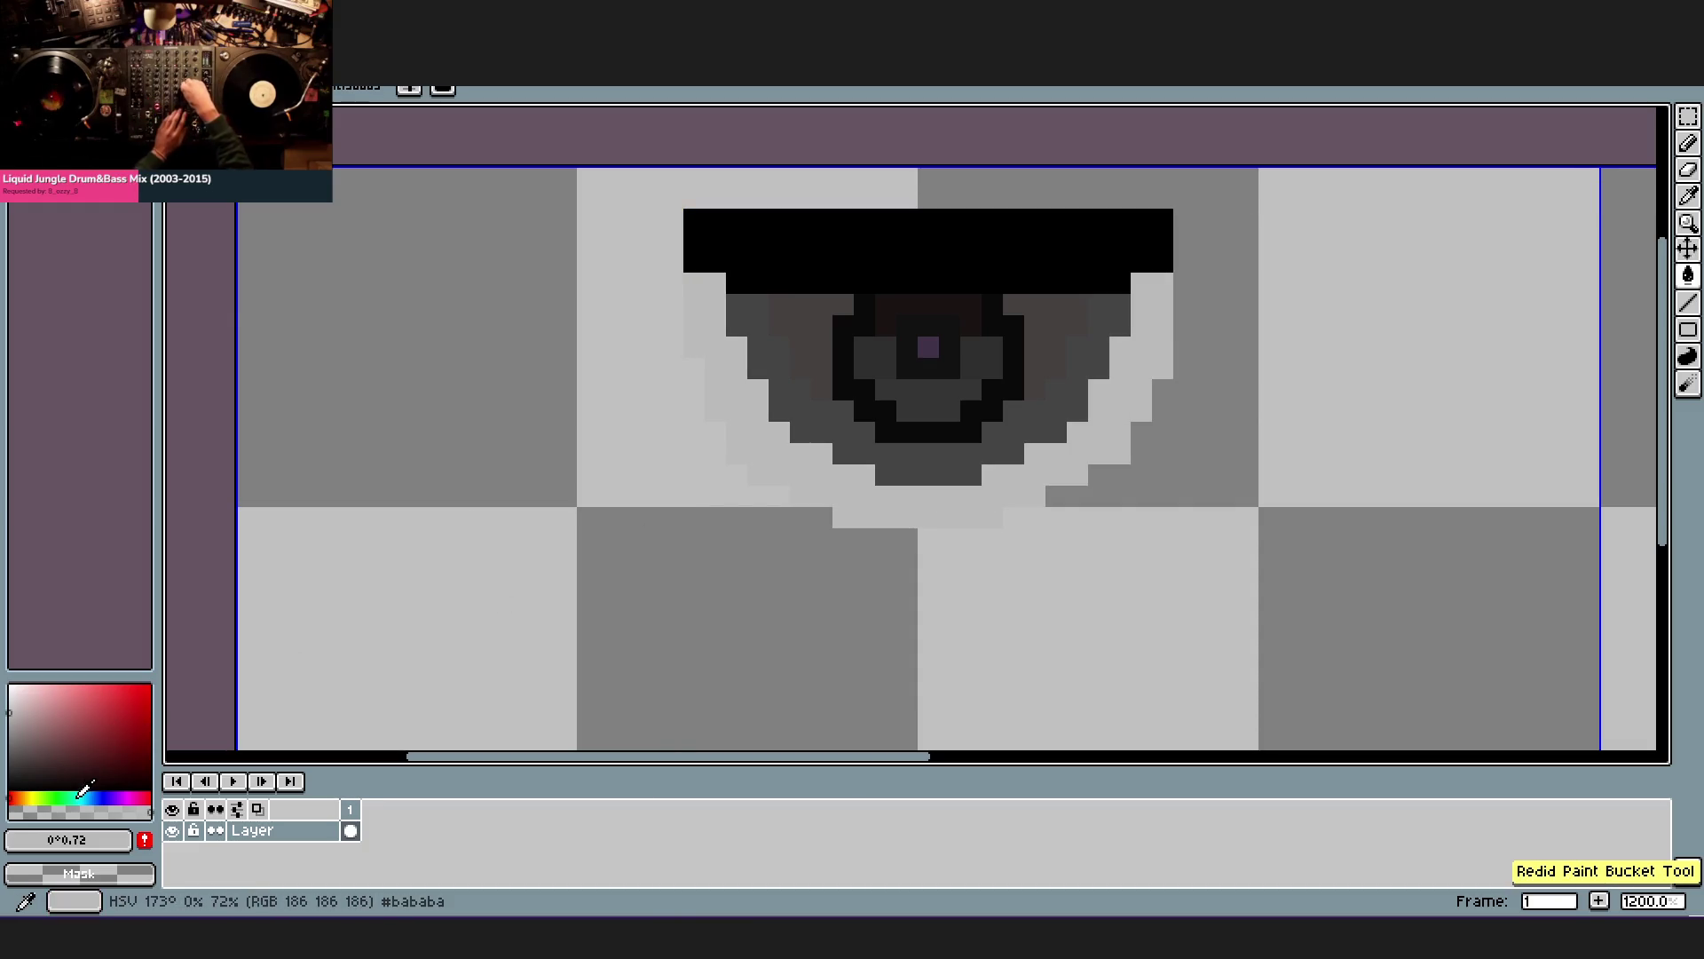
- Fill the rim with a light greyish blue after rejecting a stronger blue
left_click(80, 791)
left_click_drag(53, 732, 147, 692)
left_click(96, 792)
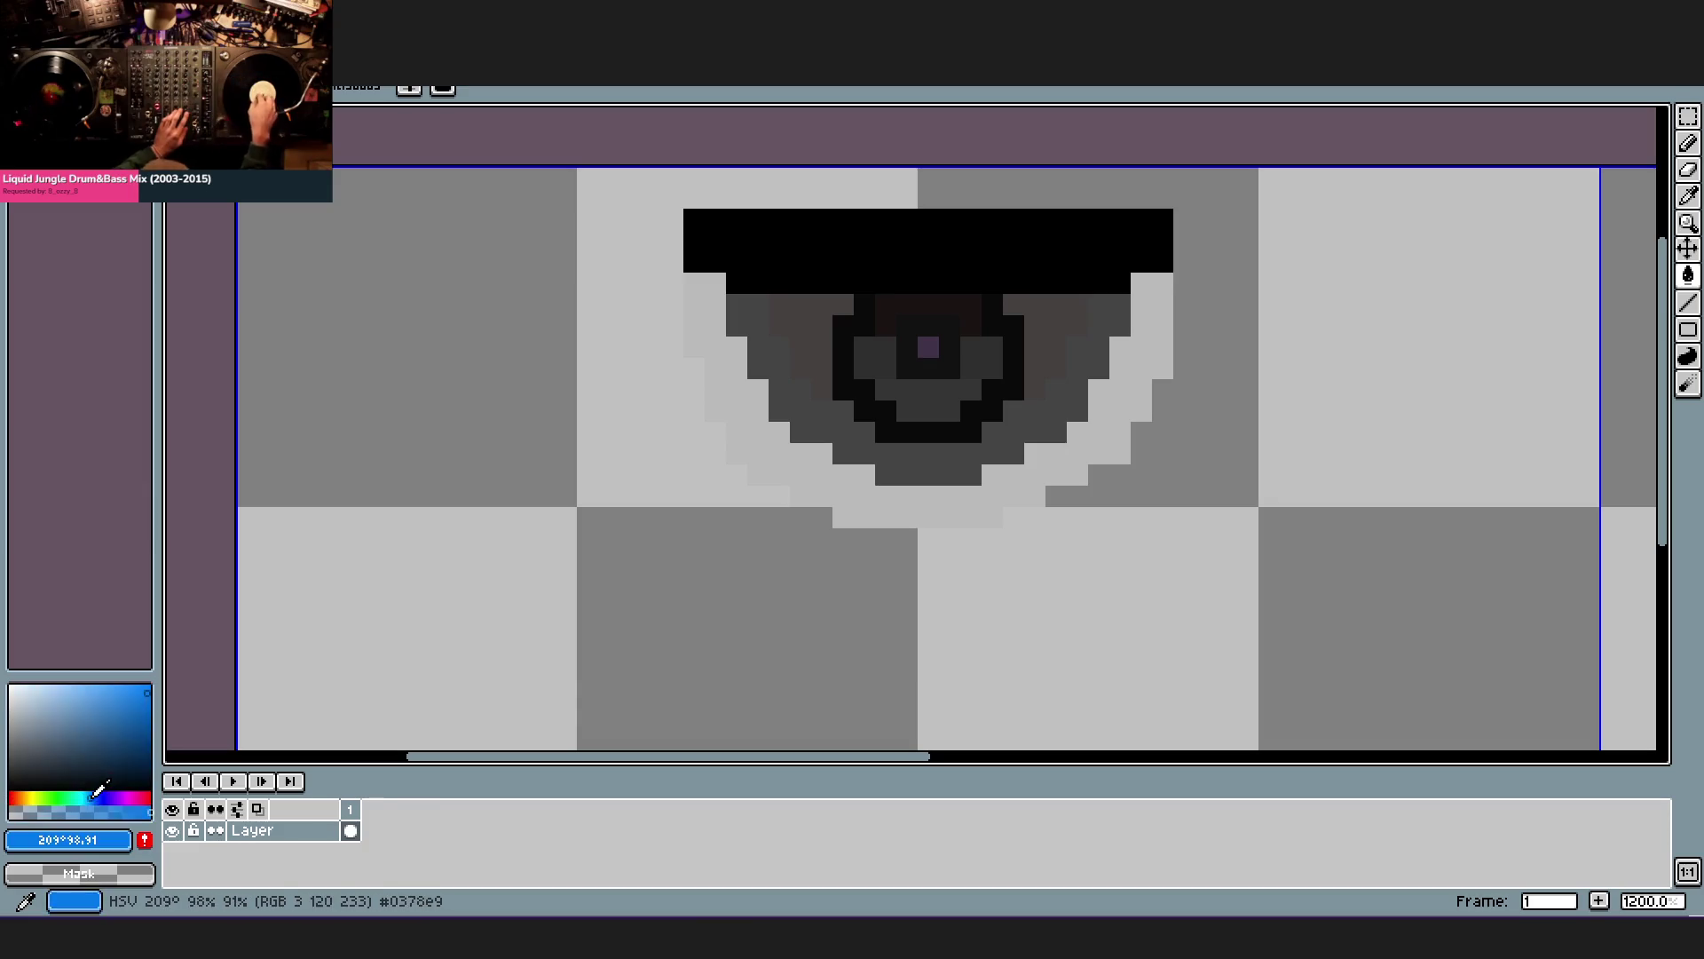
left_click(905, 497)
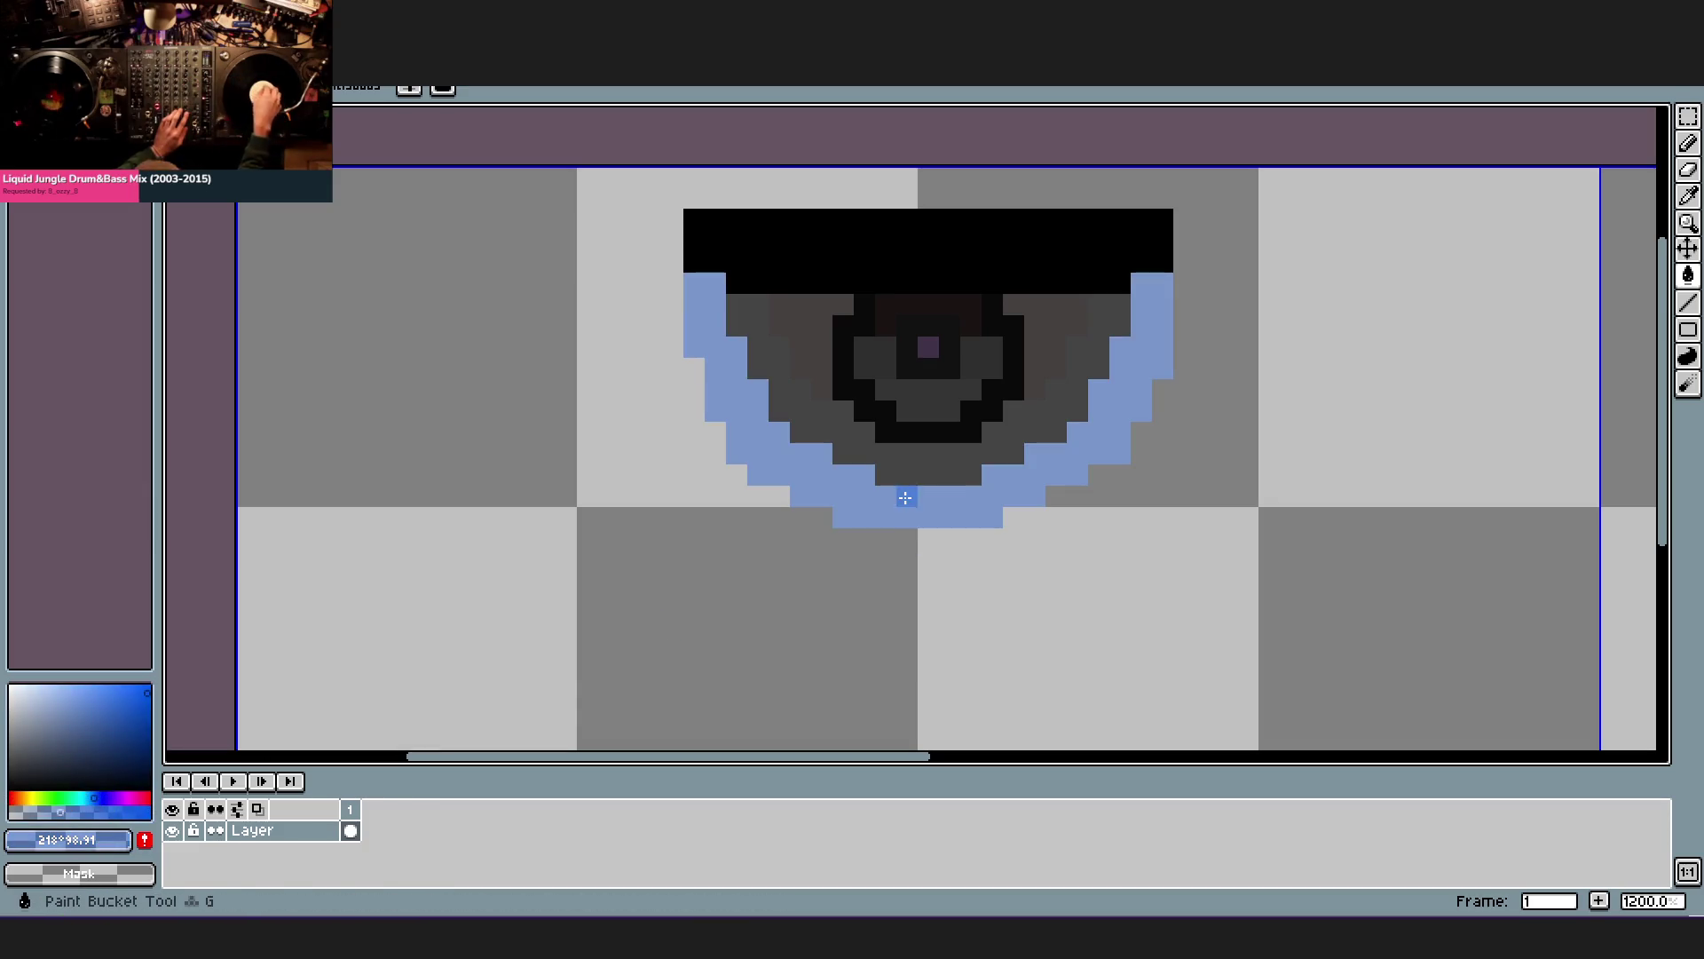
key("ctrl+z")
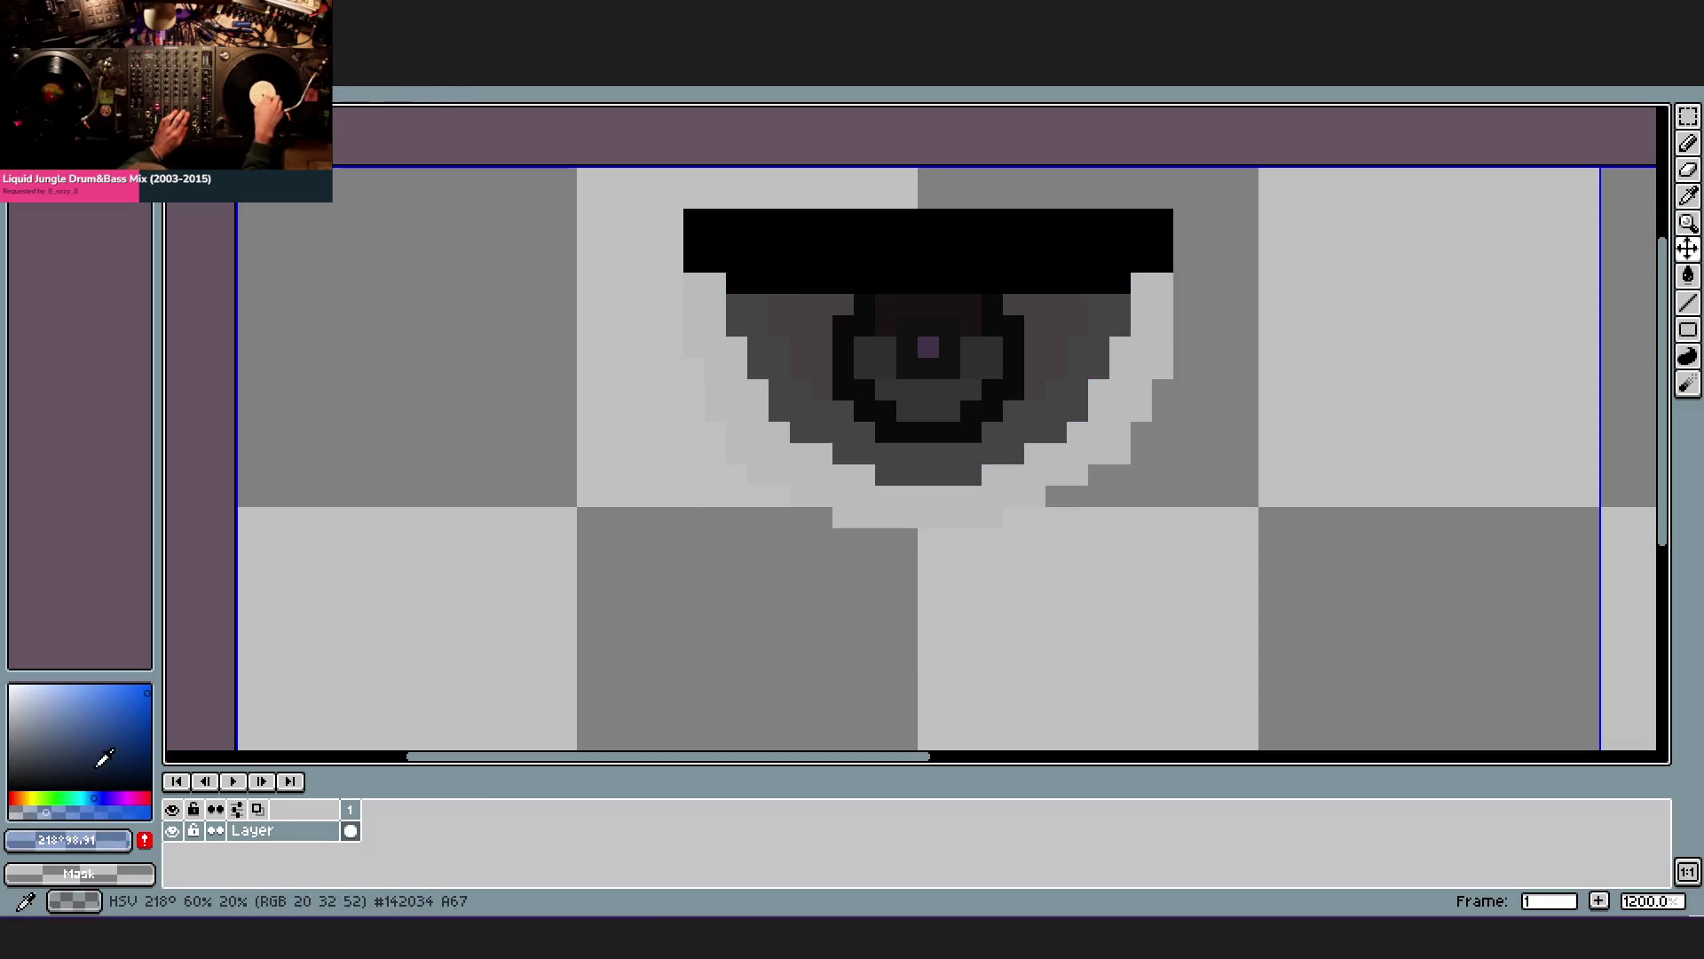
left_click(131, 743)
left_click(886, 496)
scroll(1153, 530, "down", 2)
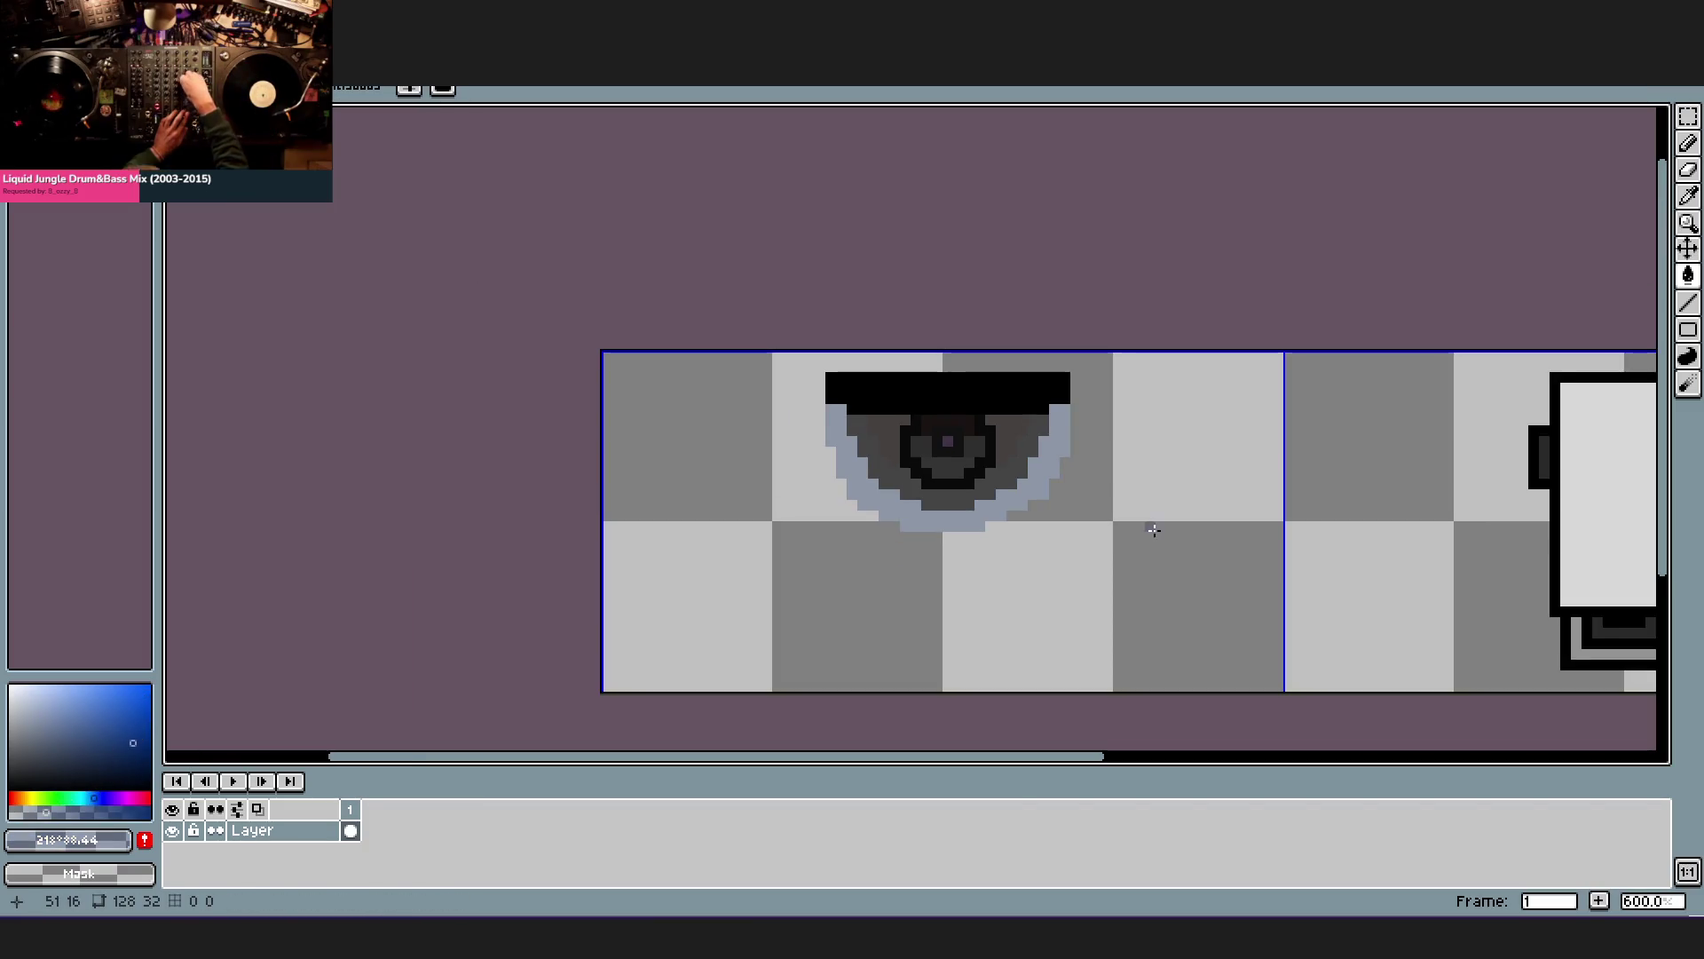
scroll(1153, 530, "down", 1)
scroll(952, 460, "down", 1)
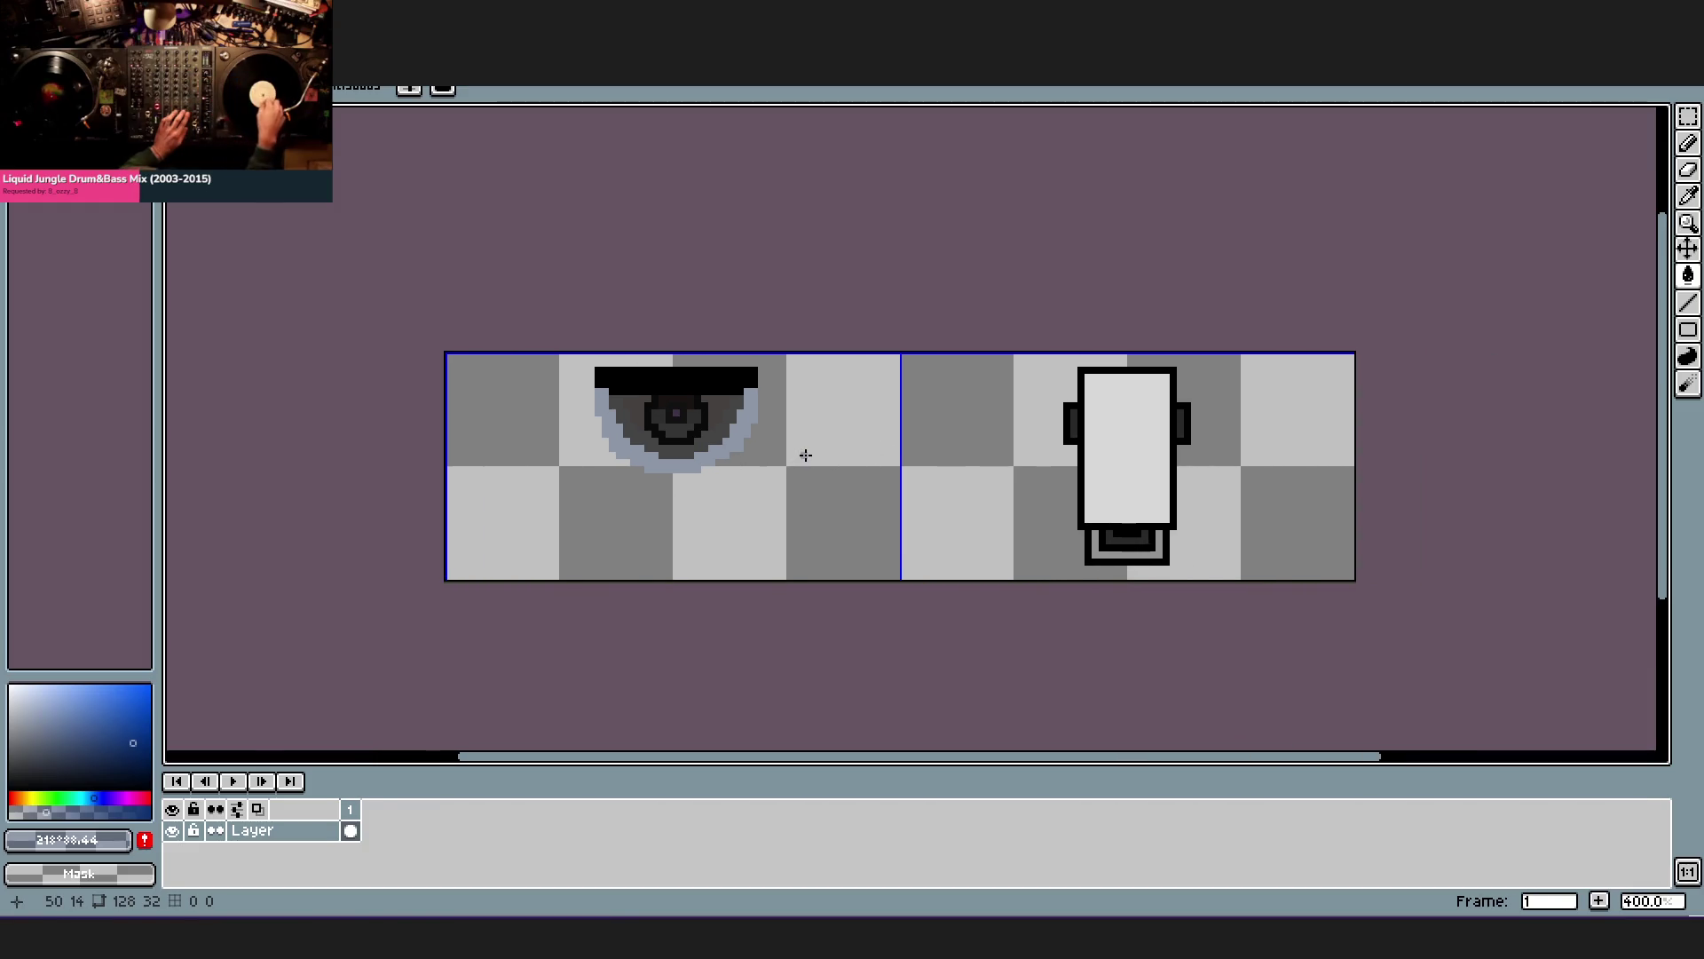
- Copy the finished left frame and paste it over the right frame, replacing the old chair pose
double_click(788, 456)
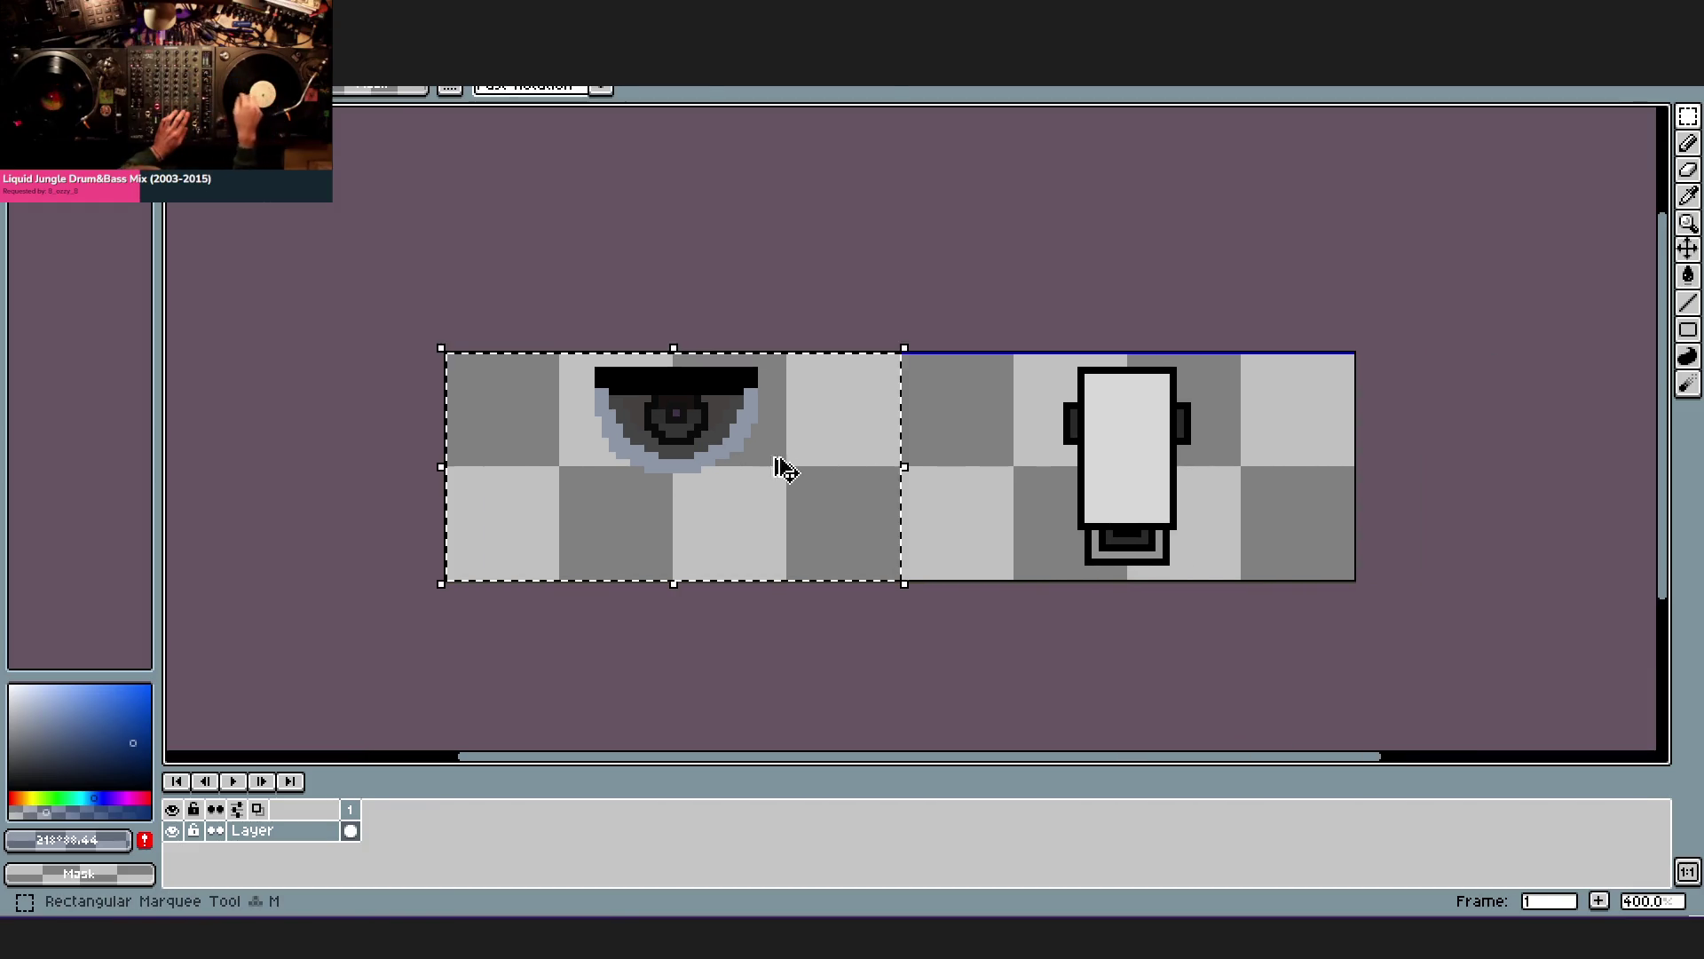
key("ctrl+c")
key("ctrl+v")
left_click_drag(883, 494, 1050, 507)
key("ctrl+z")
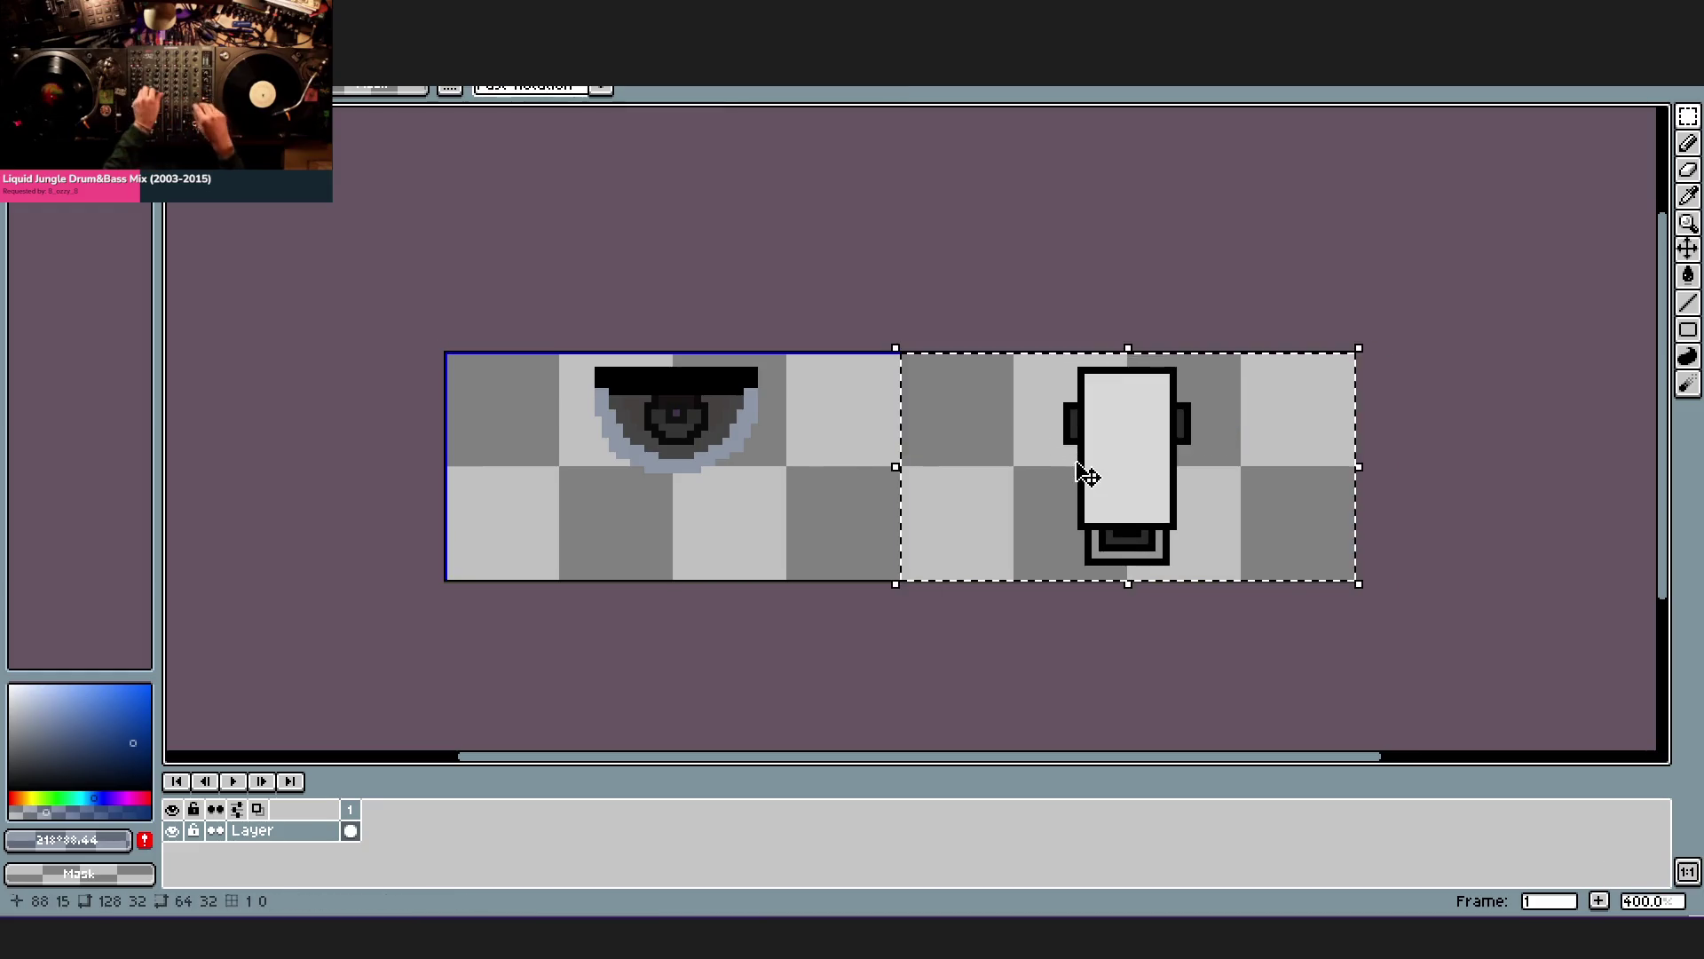
key("ctrl+z")
key("ctrl+z")
key("ctrl+v")
left_click_drag(598, 484, 1059, 513)
scroll(1059, 513, "up", 2)
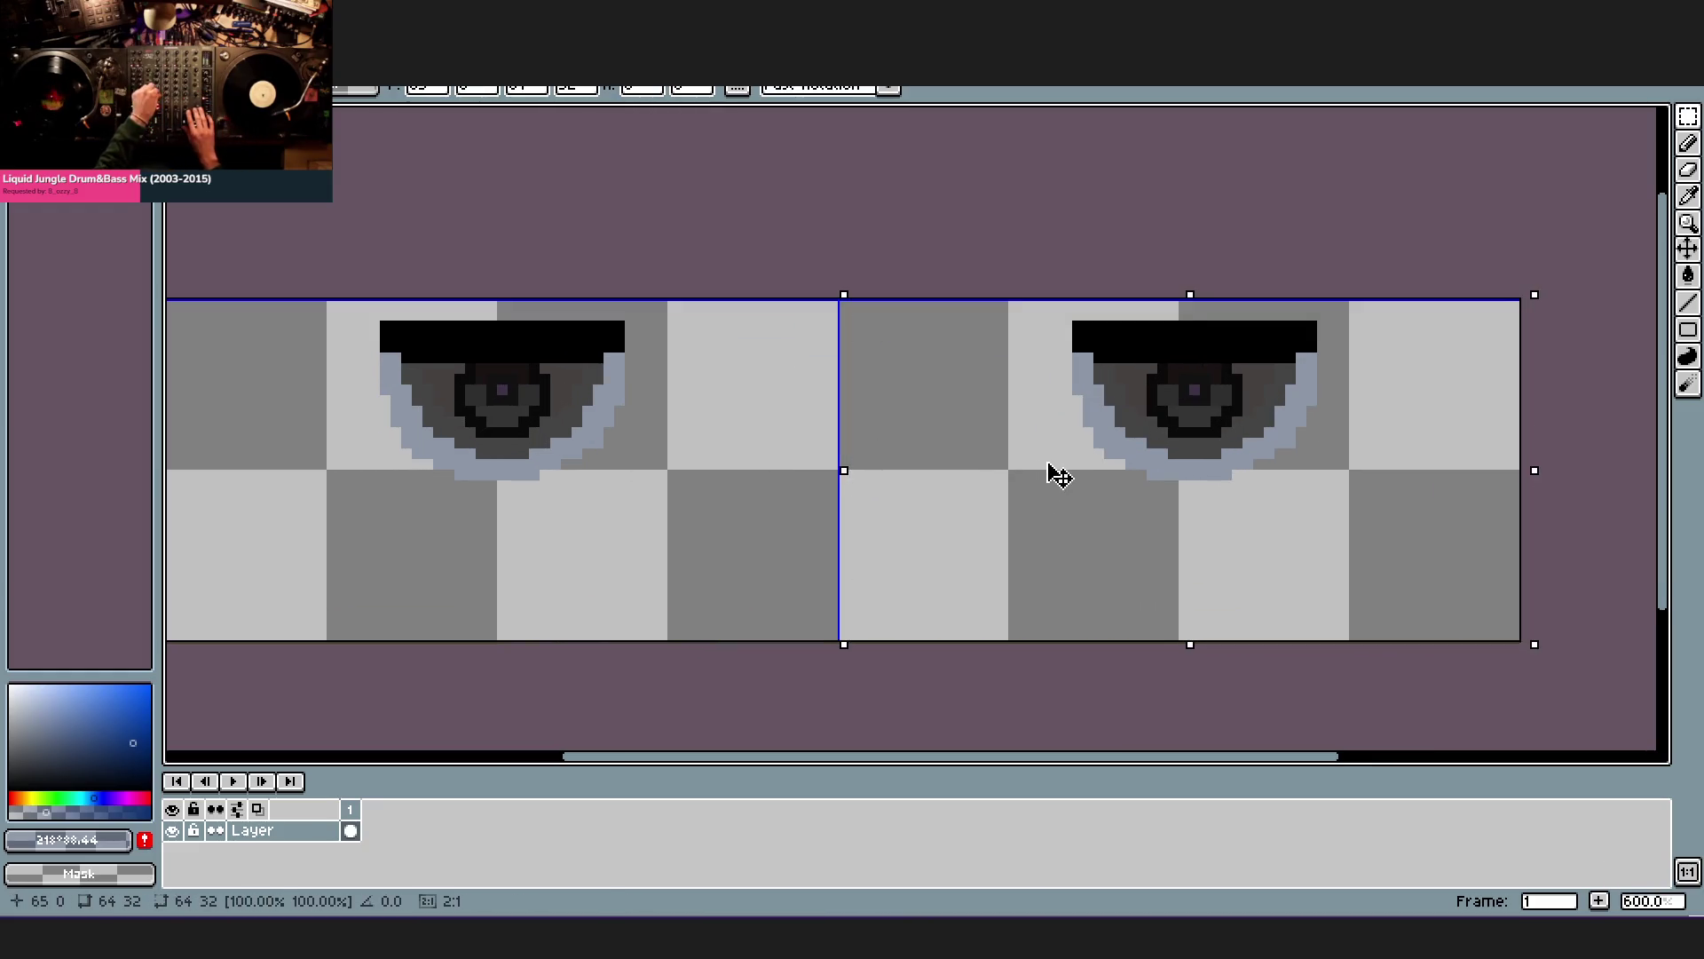
key("Return")
left_click(20, 64)
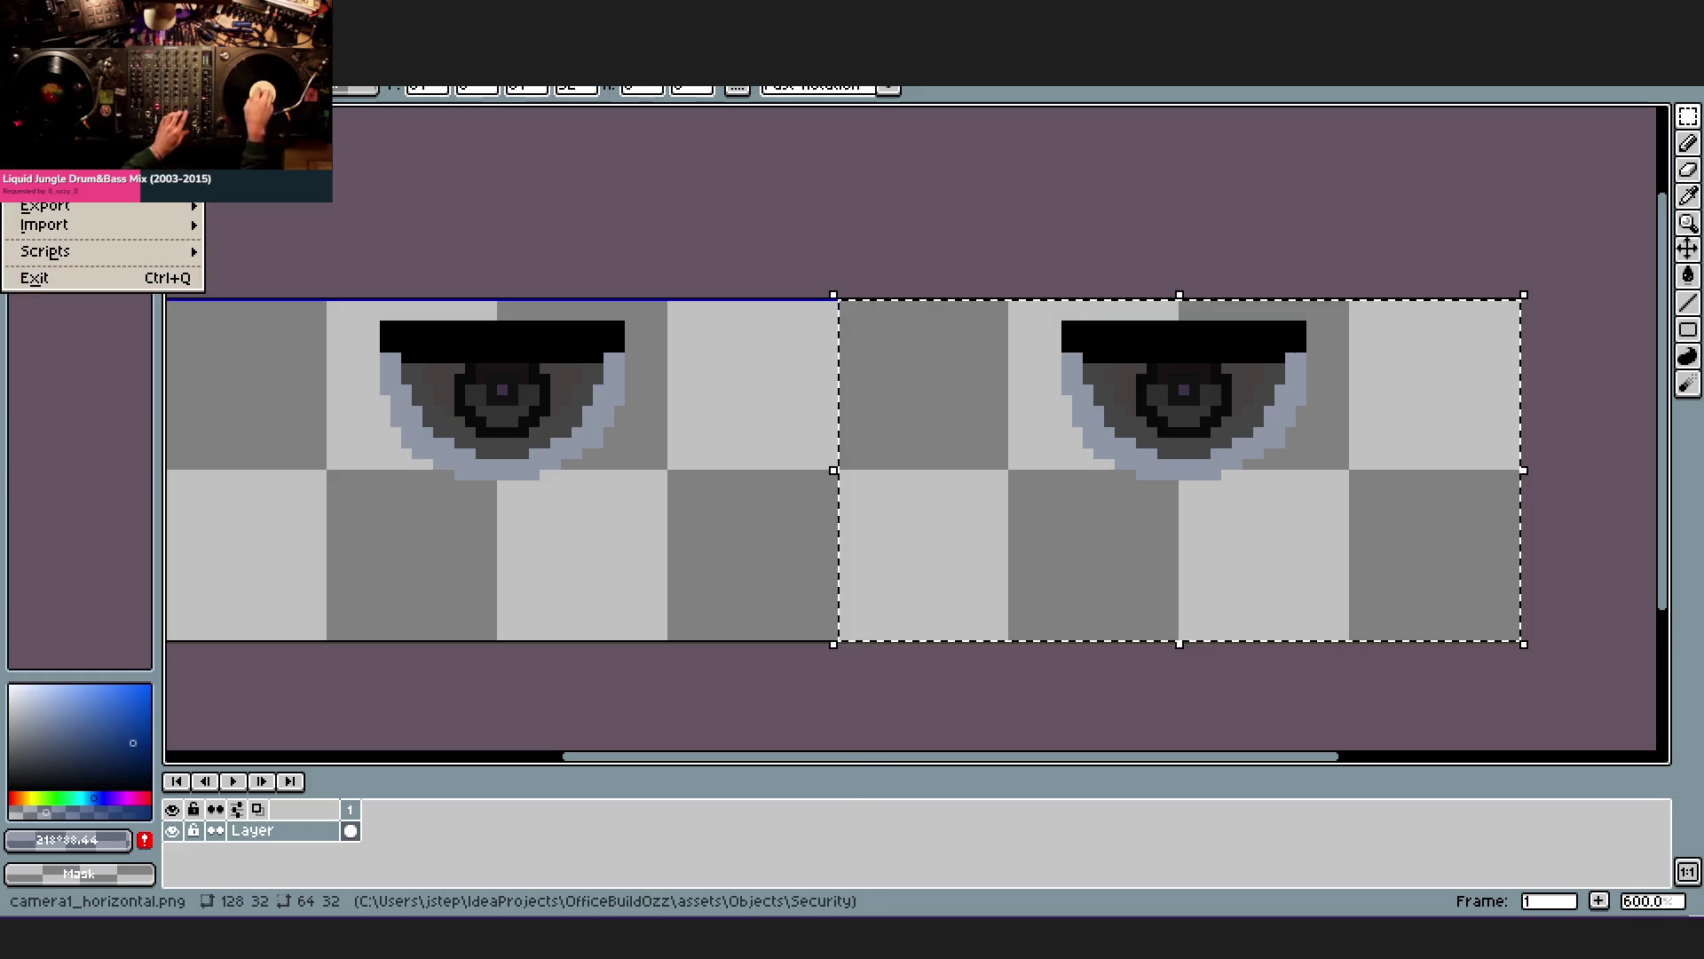
- Export the strip over the existing camera1_horizontal.png in the Security folder, then start a new sprite
left_click(293, 203)
left_click(245, 297)
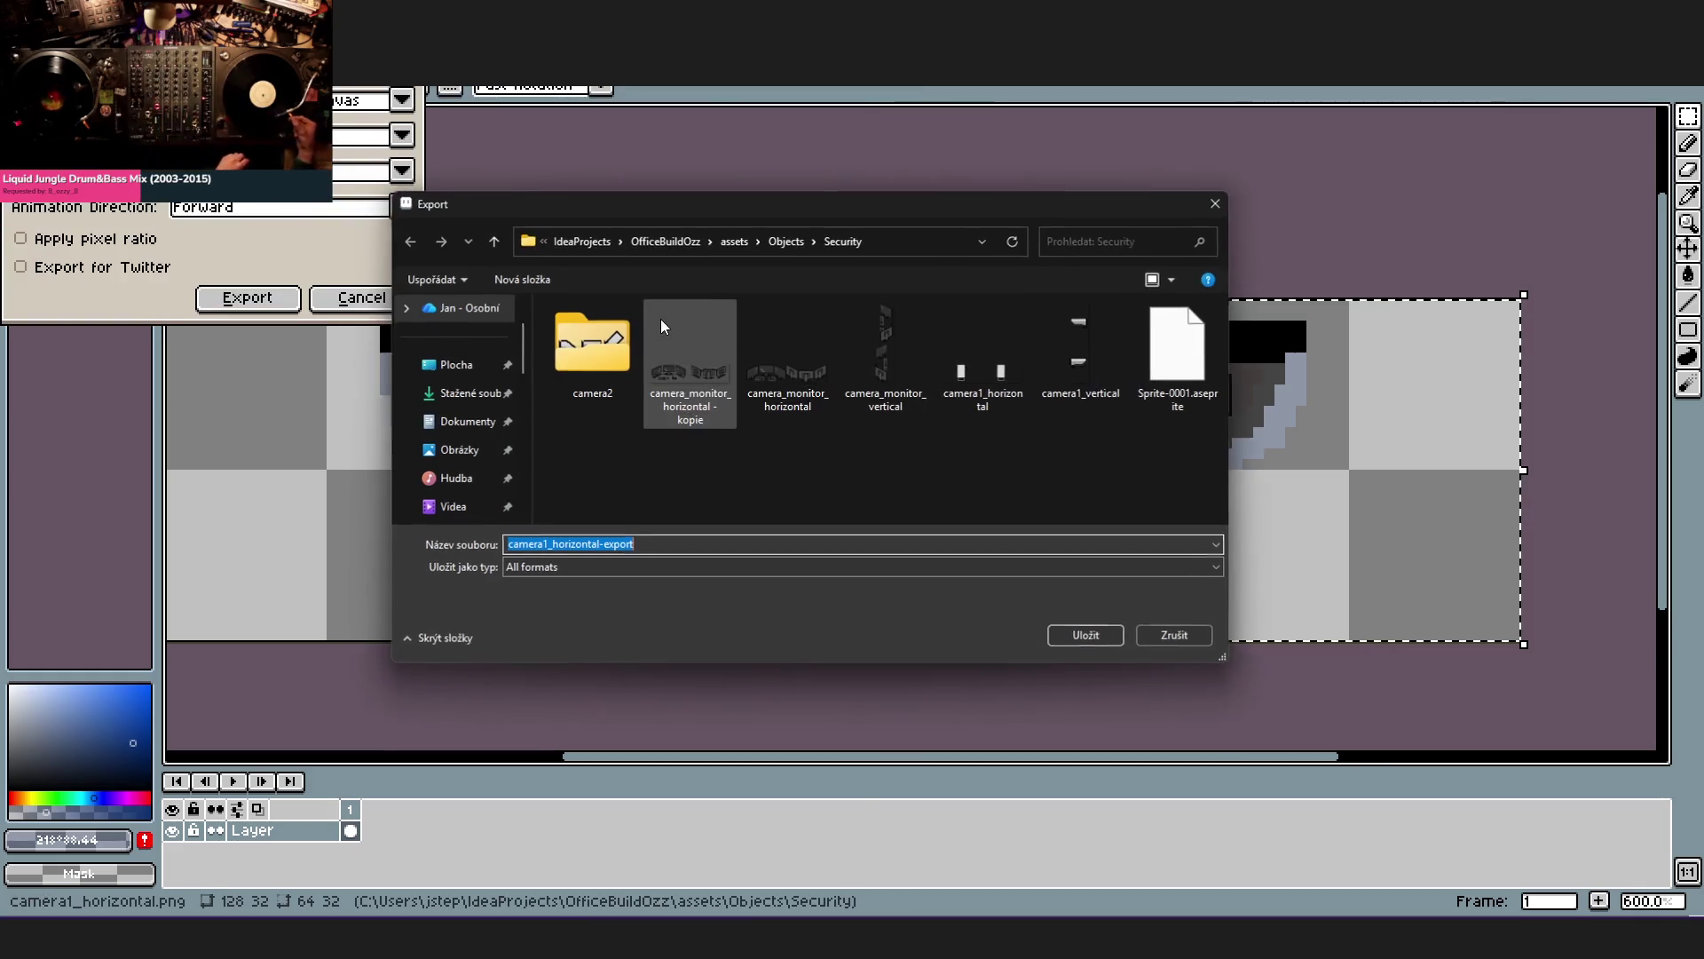
left_click(984, 371)
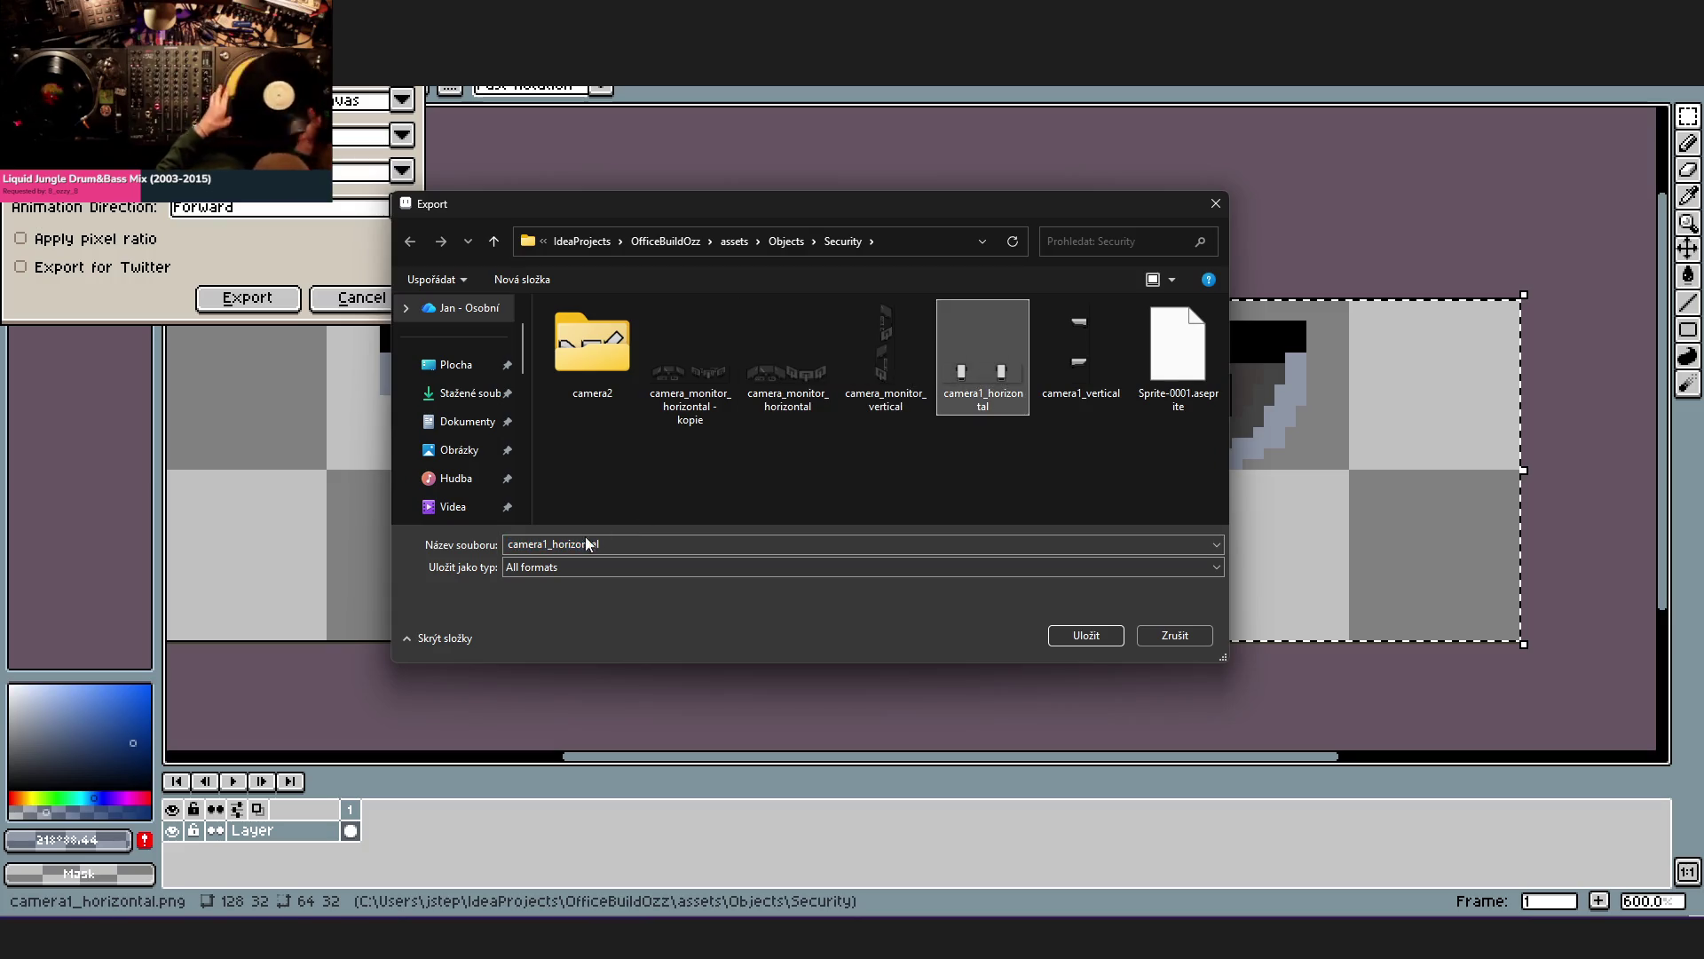
left_click(517, 543)
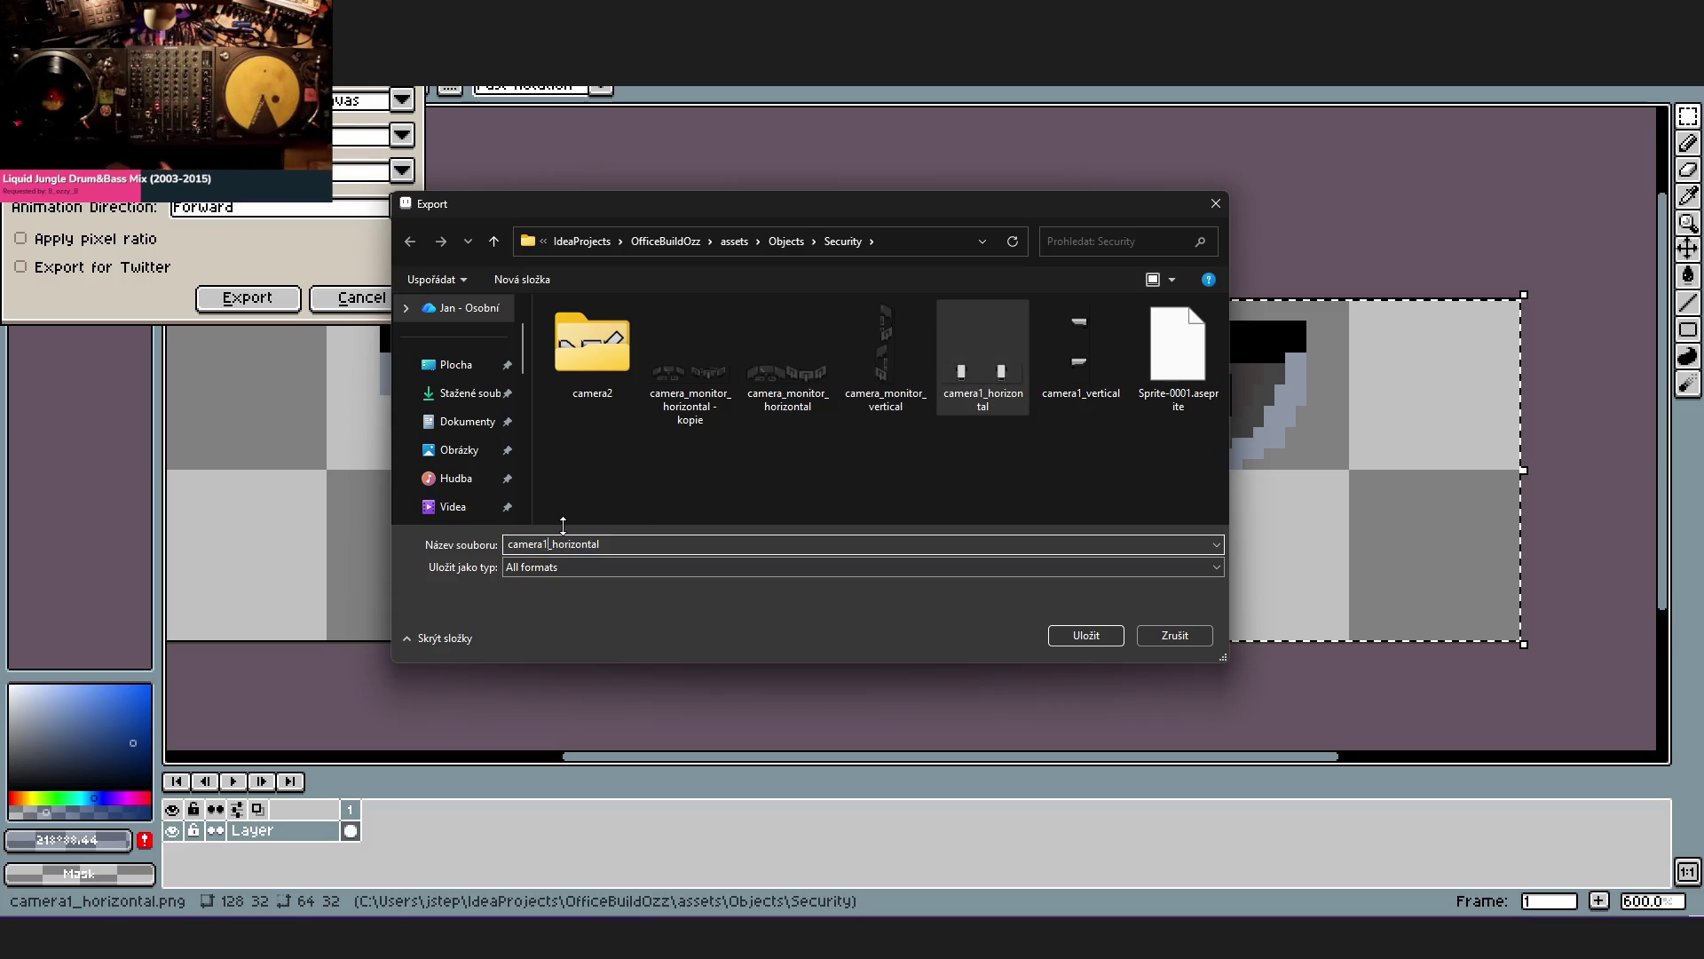
key("Return")
left_click(213, 290)
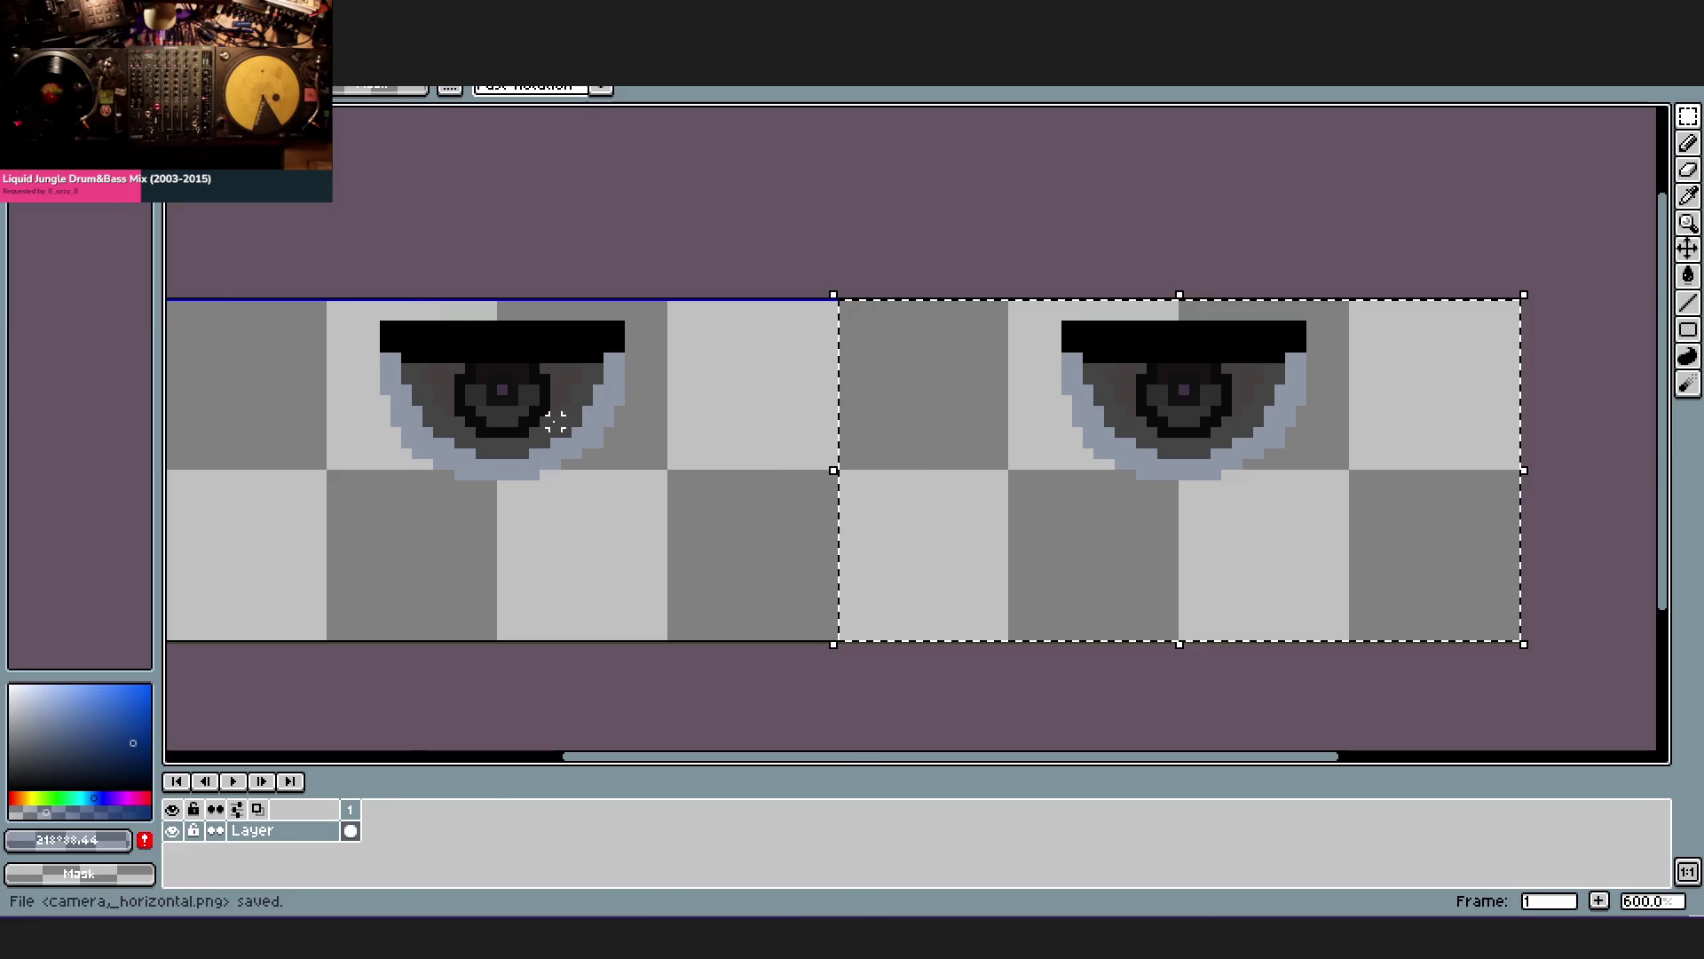
left_click(21, 16)
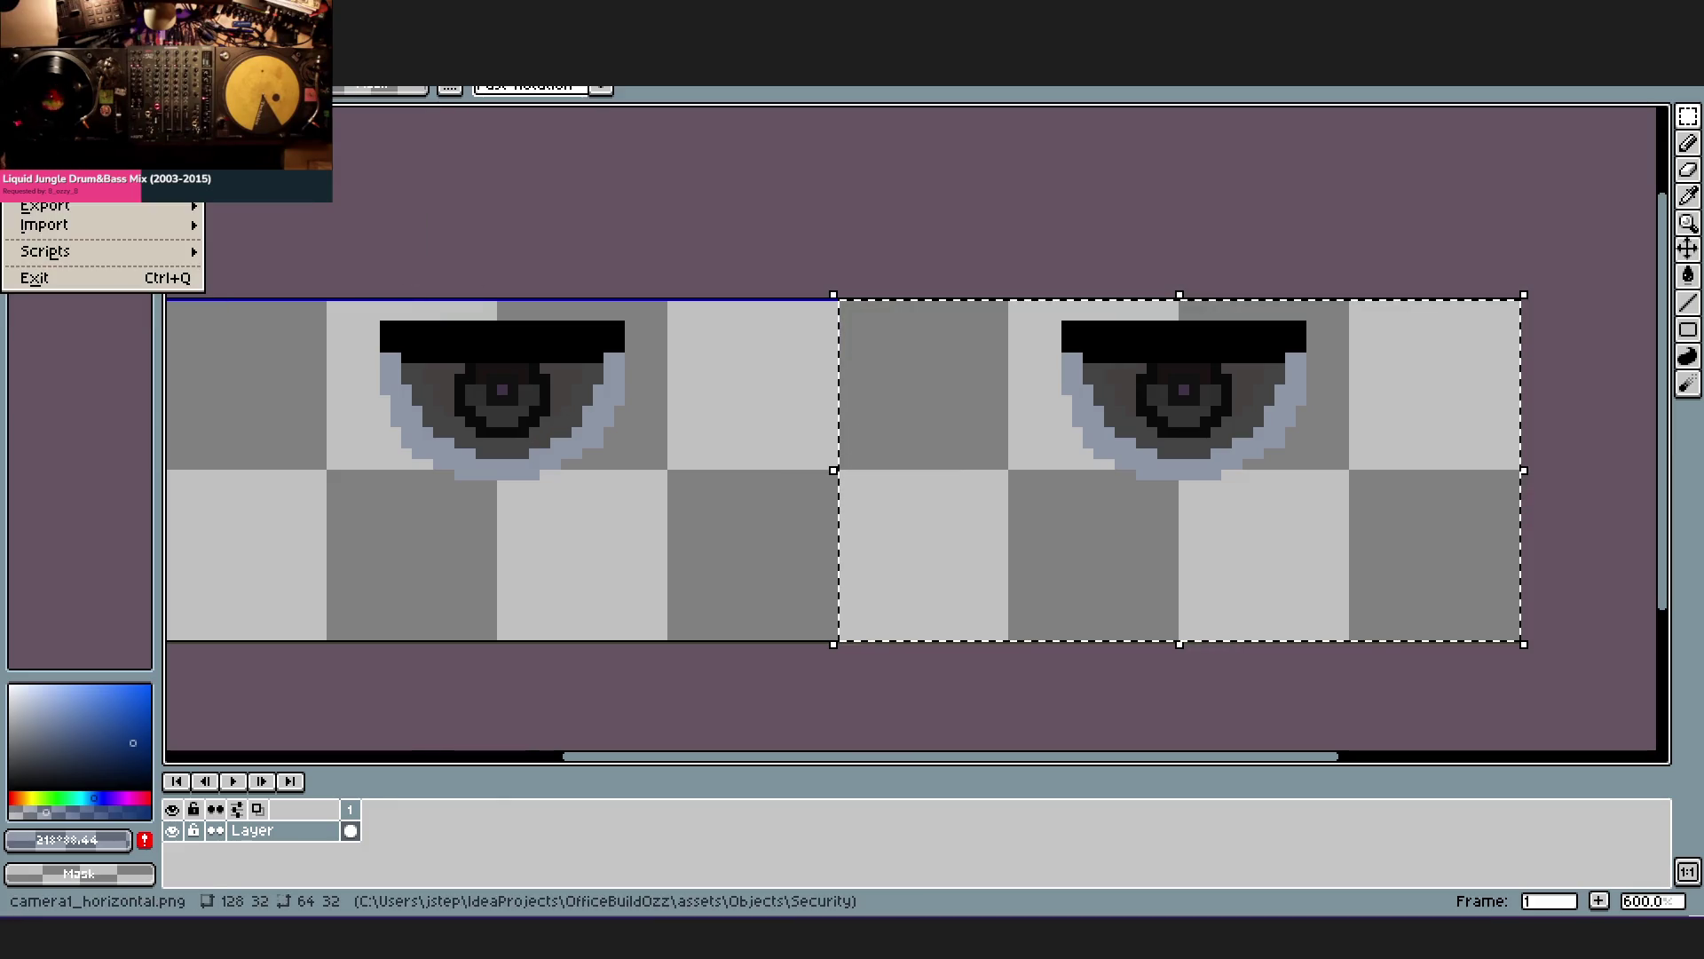
key("ctrl+n")
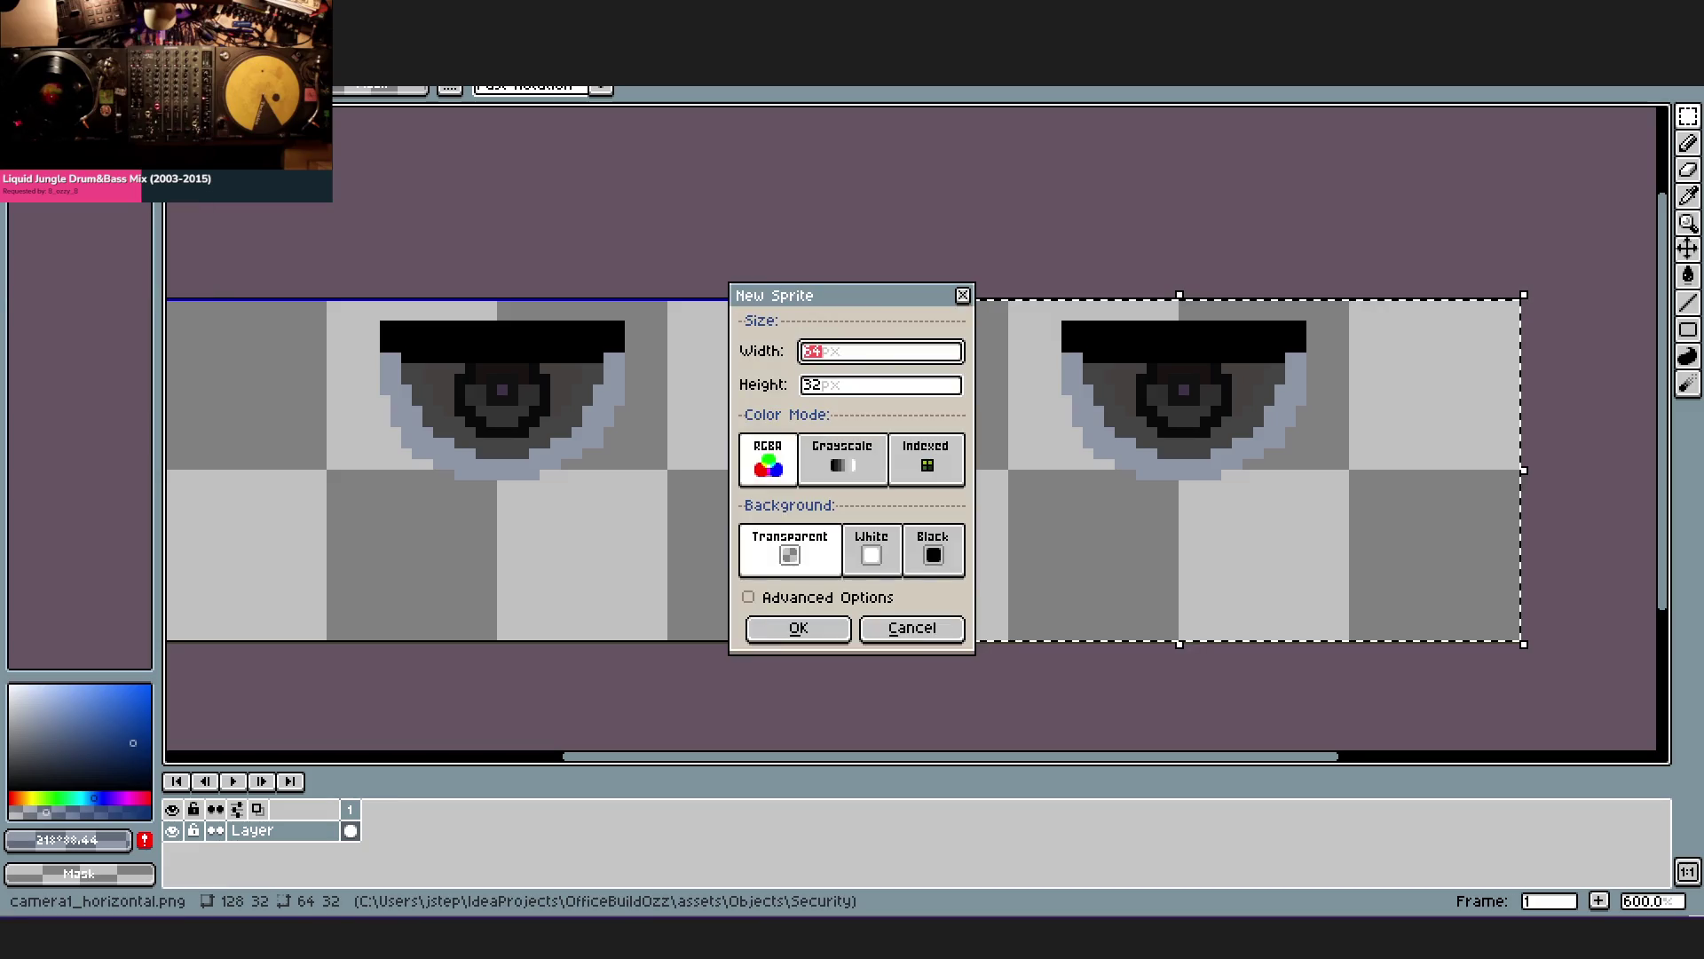